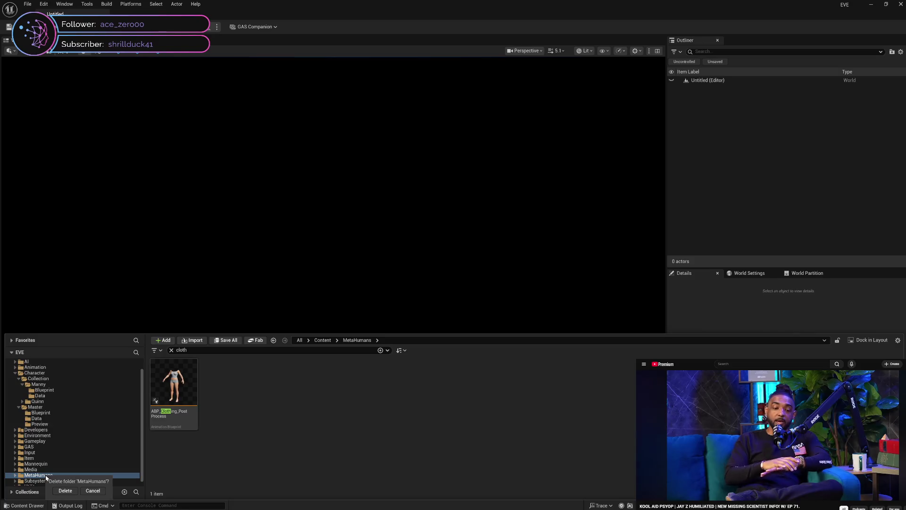
# Step: Clear the cloth search filter and force-delete the MetaHumans folder despite in-memory references
pyautogui.click(173, 350)
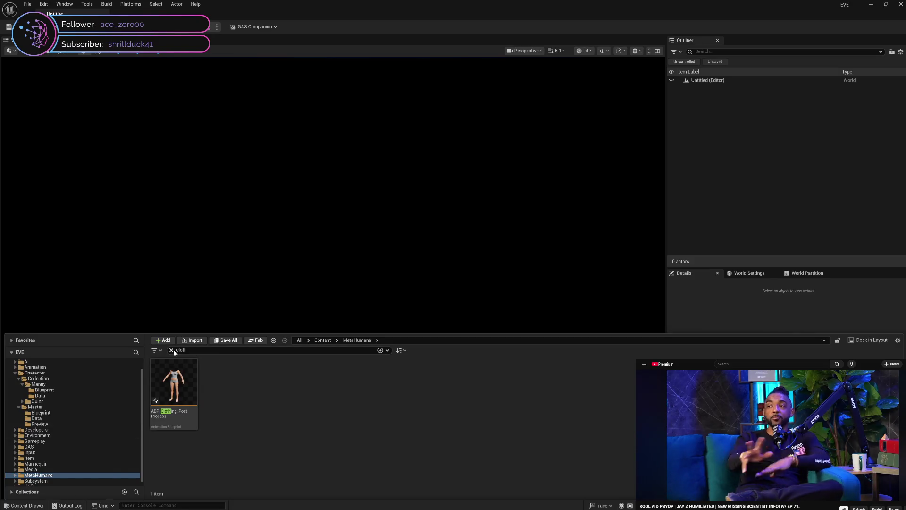
pyautogui.click(62, 474)
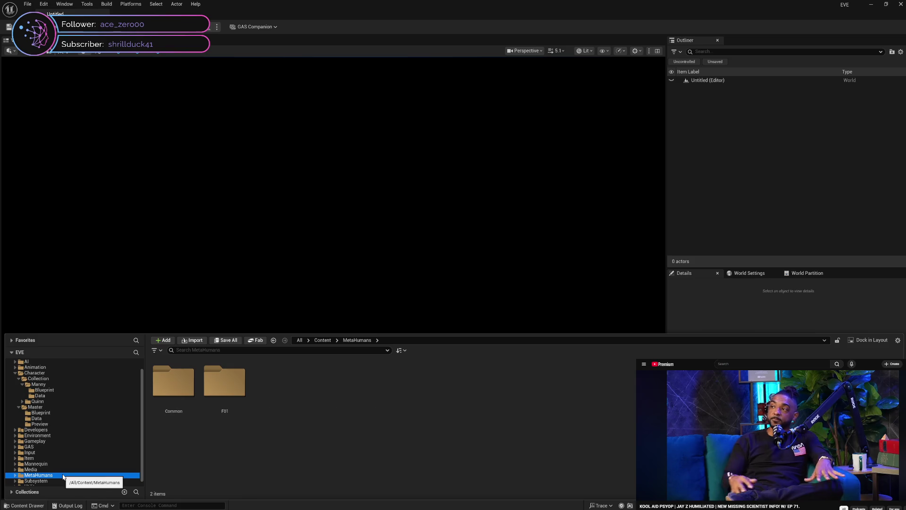
pyautogui.press('Delete')
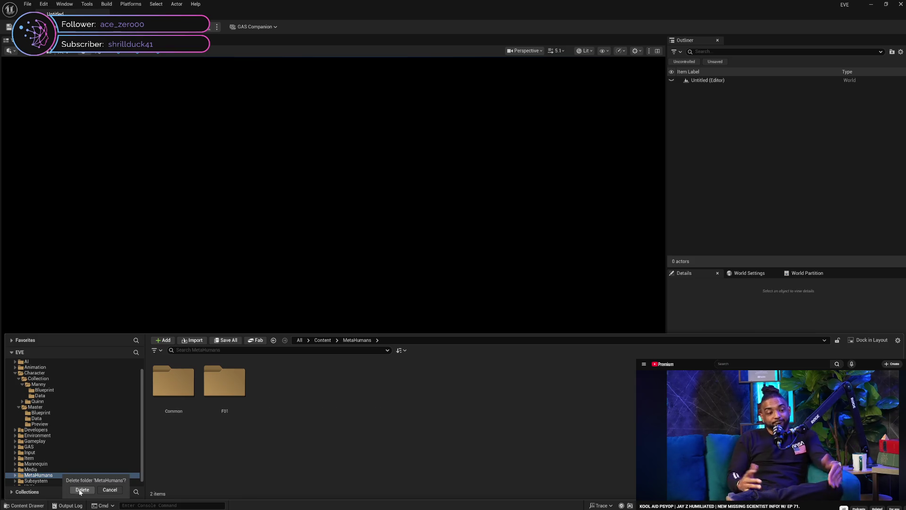
pyautogui.click(82, 489)
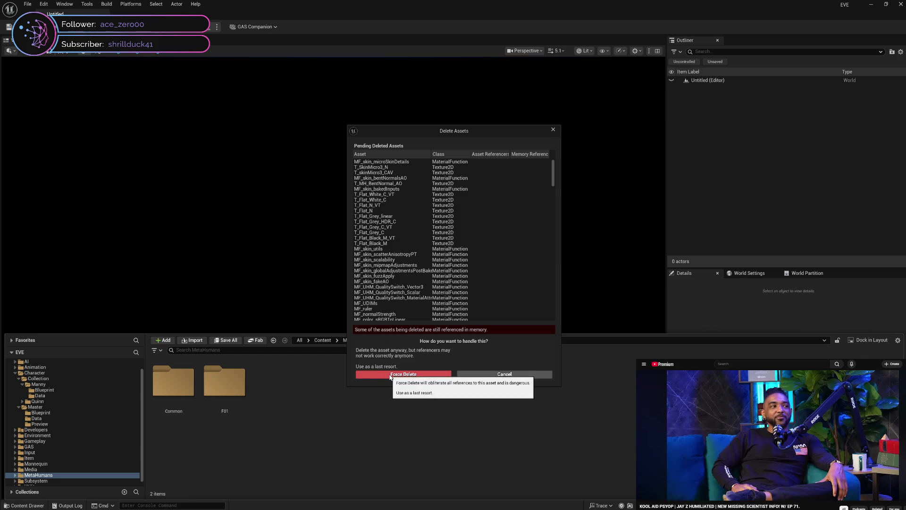
pyautogui.click(390, 375)
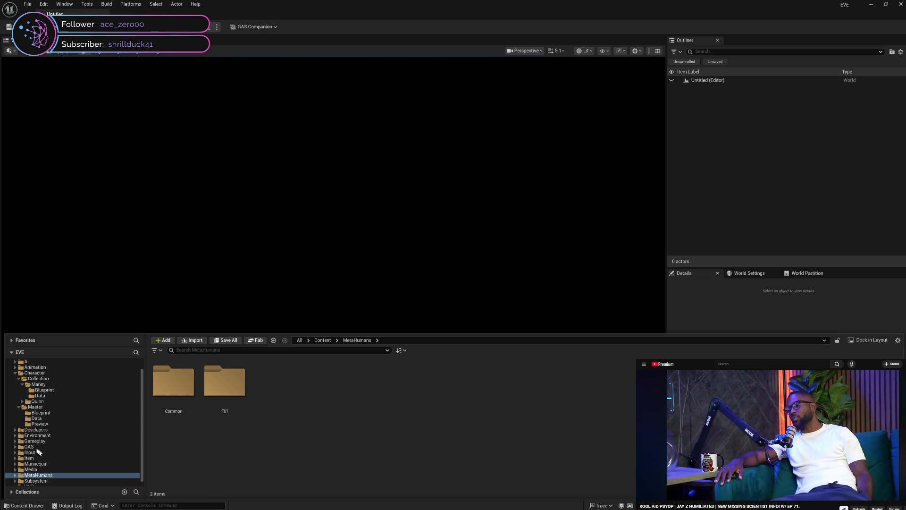
# Step: Show the Subsystem folder's Audio, Camera and Settings subfolders
pyautogui.click(51, 477)
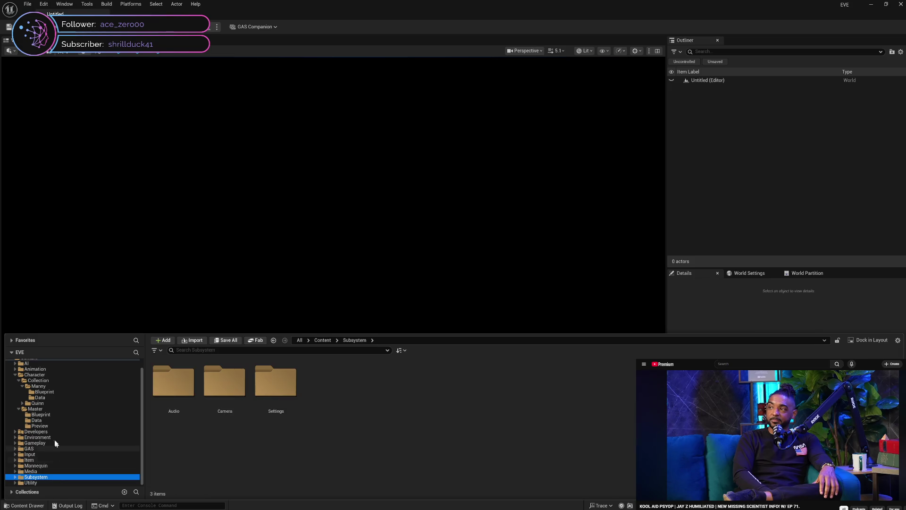
# Step: Step through the top-level content folders, from Subsystem and Manny down to Item
pyautogui.click(19, 408)
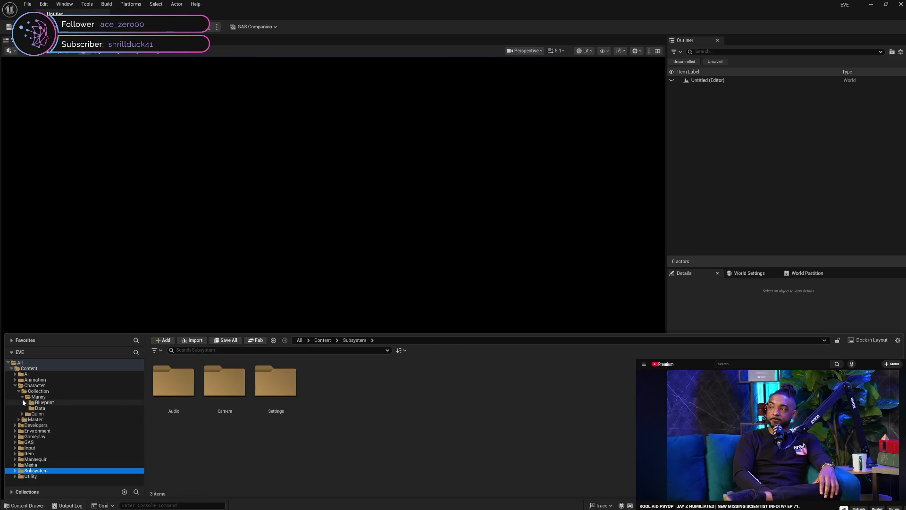
pyautogui.click(24, 402)
pyautogui.keyDown('ctrl'); pyautogui.click(38, 396); pyautogui.keyUp('ctrl')
pyautogui.keyDown('ctrl'); pyautogui.click(19, 392); pyautogui.keyUp('ctrl')
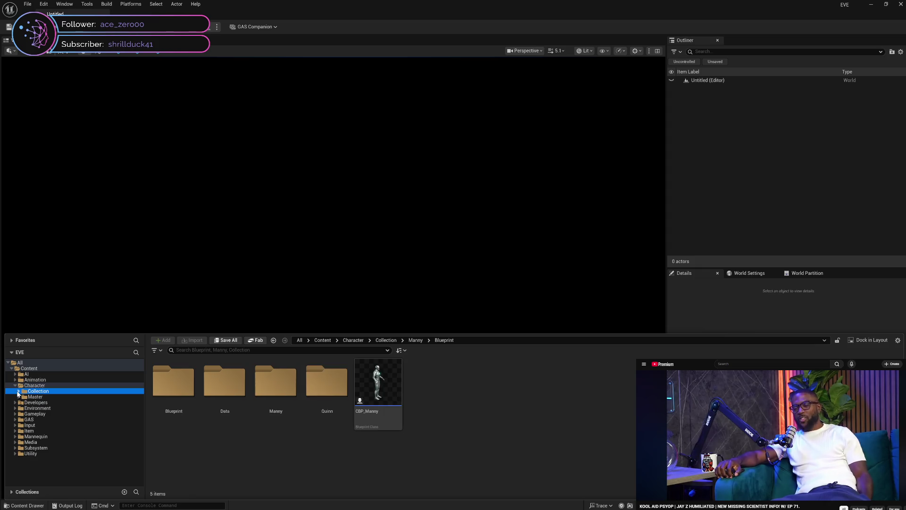
pyautogui.click(15, 385)
pyautogui.click(43, 379)
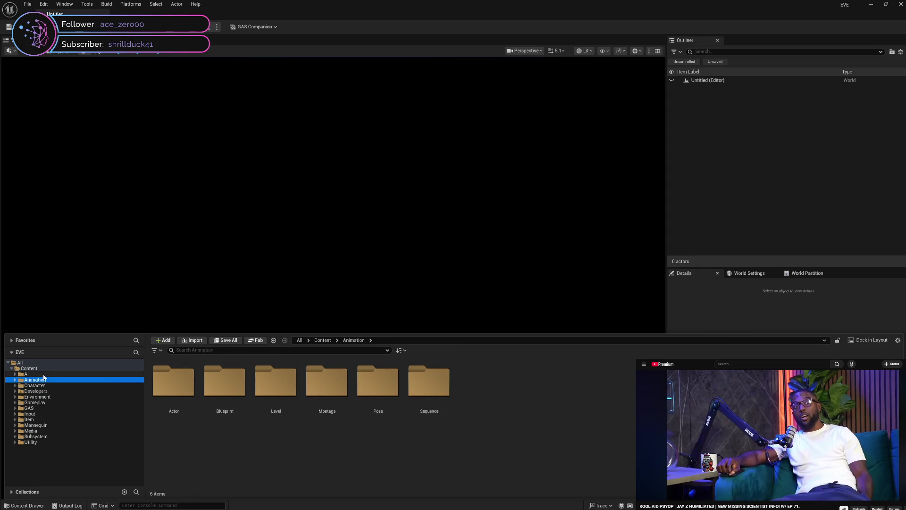
pyautogui.click(44, 374)
pyautogui.click(45, 379)
pyautogui.click(47, 384)
pyautogui.click(51, 391)
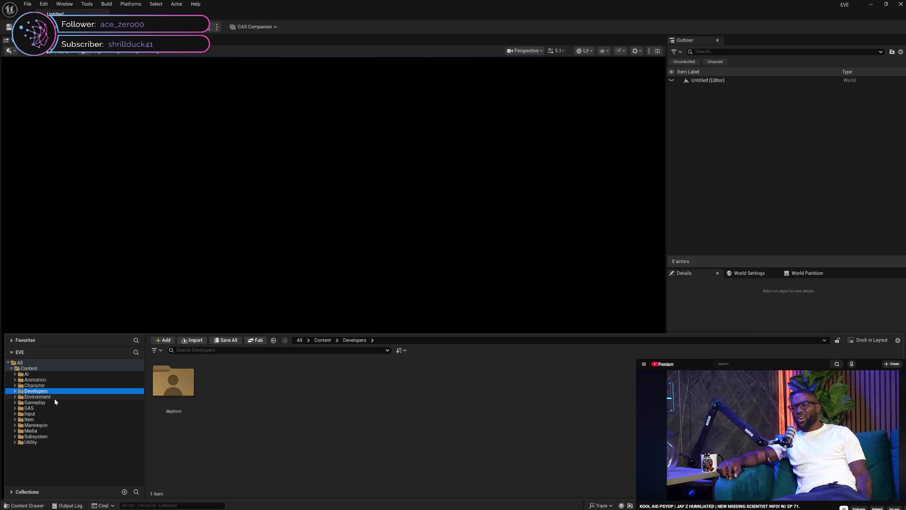
pyautogui.click(55, 402)
pyautogui.click(59, 413)
pyautogui.click(54, 419)
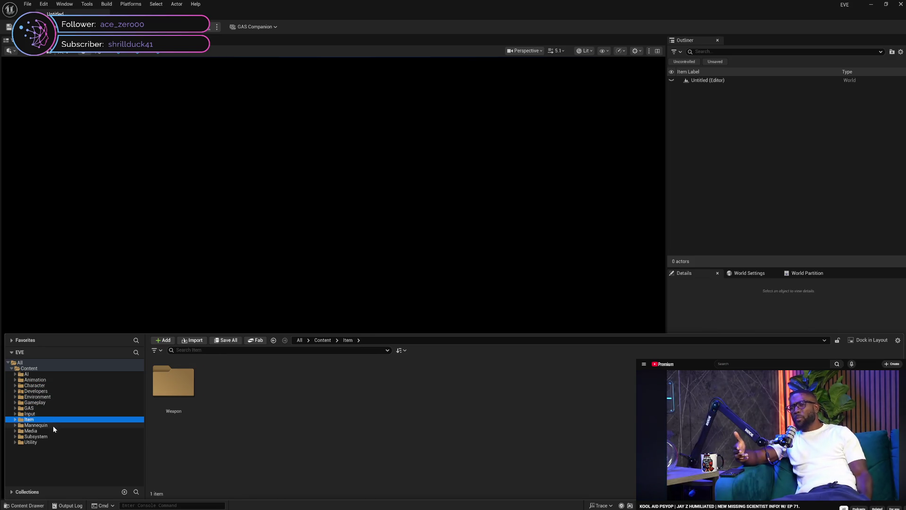
# Step: Expand Item > Weapon > Sword to view the sword Blueprints, material, meshes and texture, then collapse Item
pyautogui.click(15, 419)
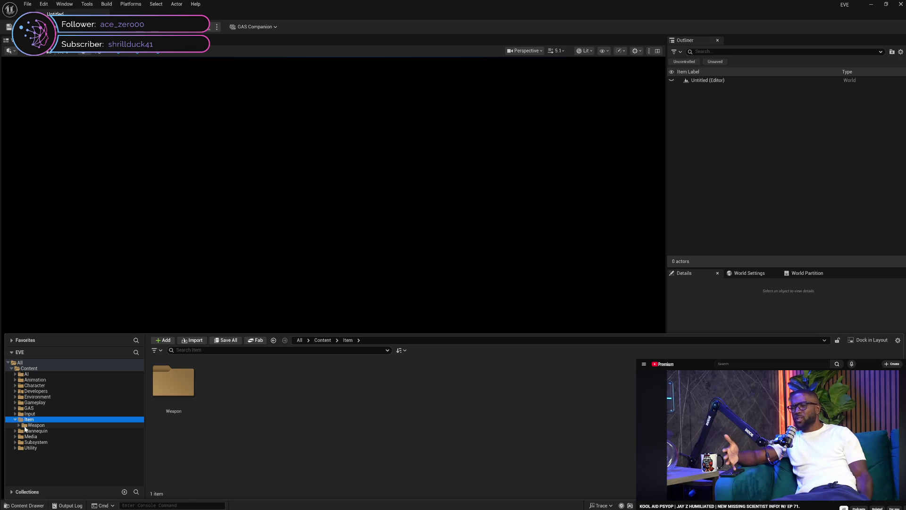
pyautogui.click(18, 425)
pyautogui.click(22, 431)
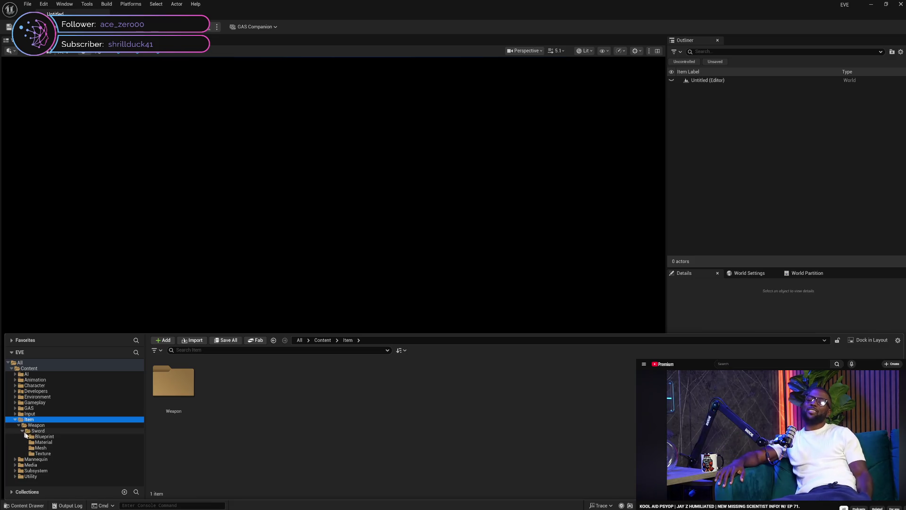
pyautogui.click(39, 436)
pyautogui.click(44, 442)
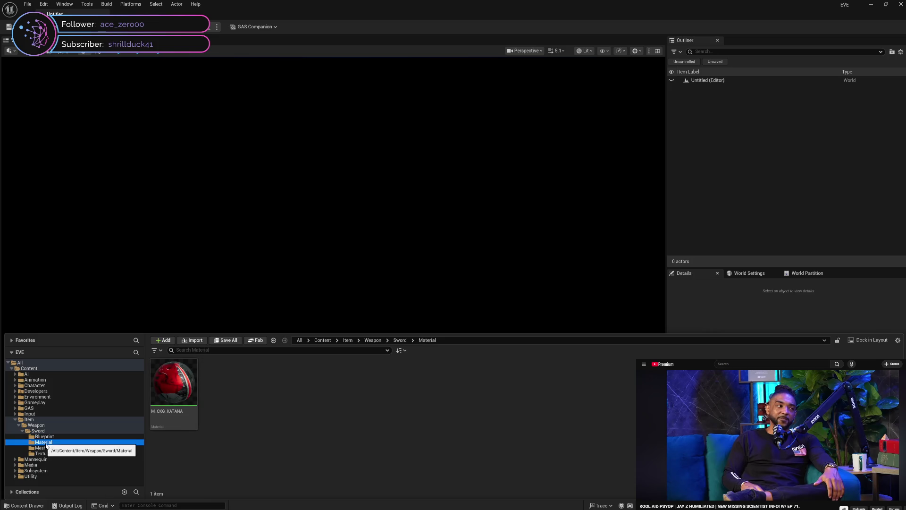
pyautogui.click(47, 448)
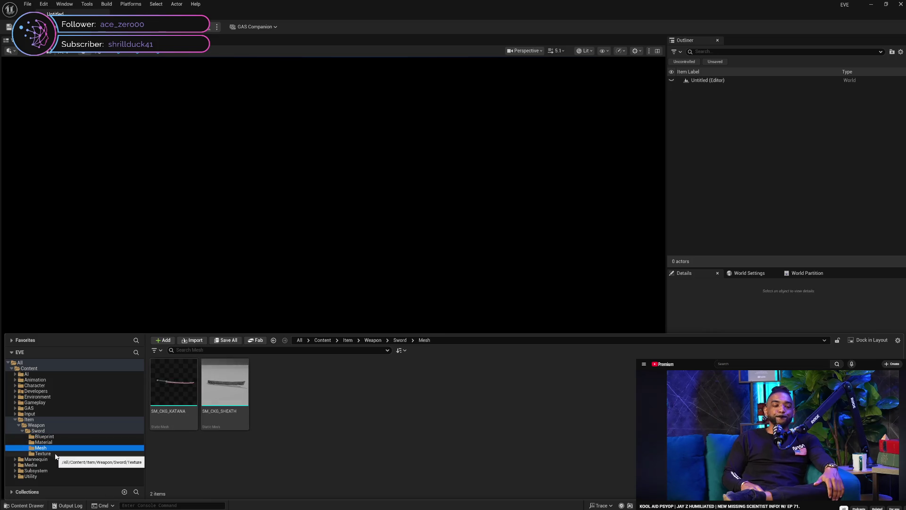
pyautogui.click(55, 454)
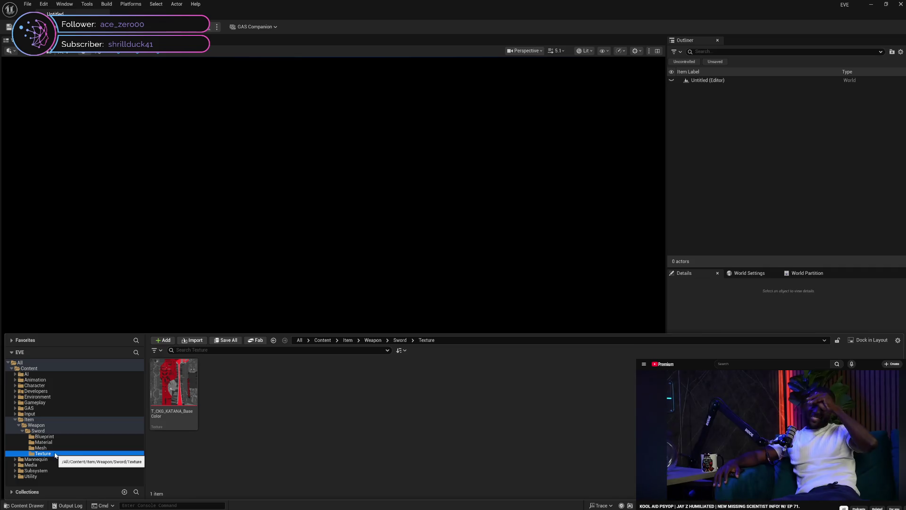
pyautogui.click(51, 447)
pyautogui.click(50, 442)
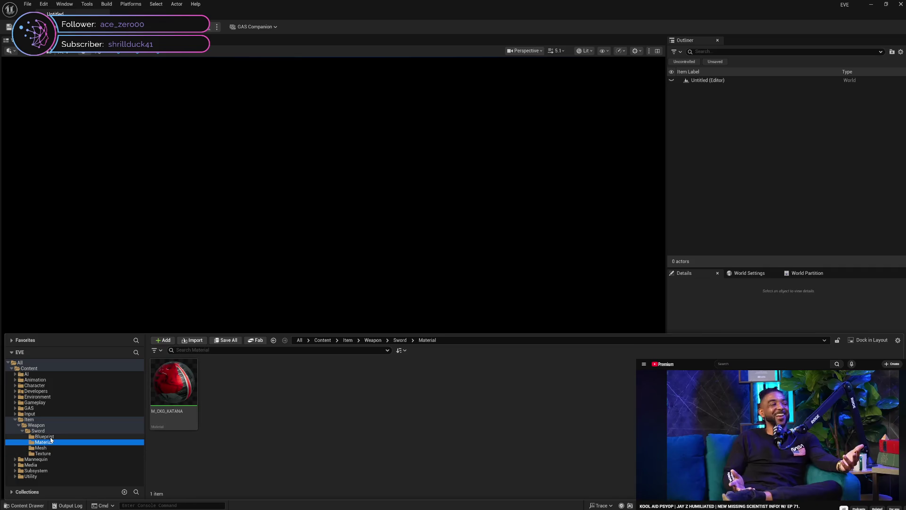
pyautogui.click(51, 437)
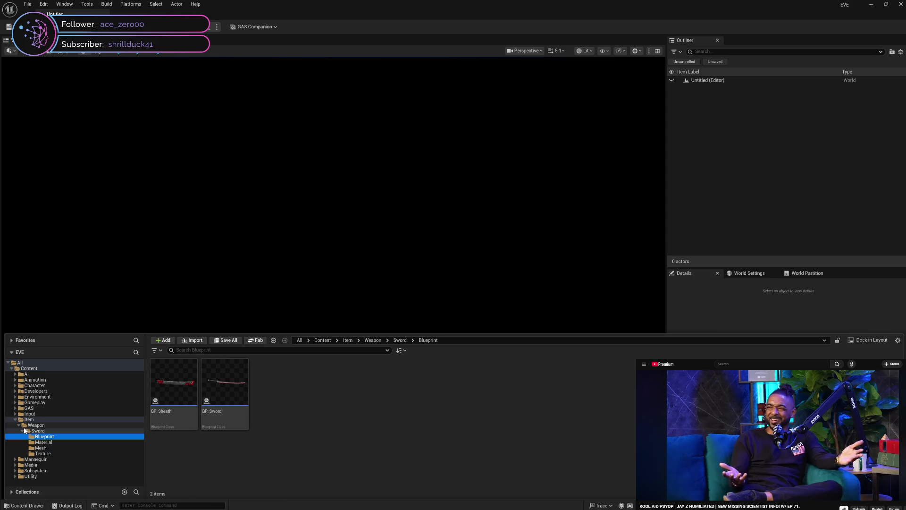
pyautogui.keyDown('ctrl'); pyautogui.click(38, 431); pyautogui.keyUp('ctrl')
pyautogui.click(23, 431)
pyautogui.click(21, 425)
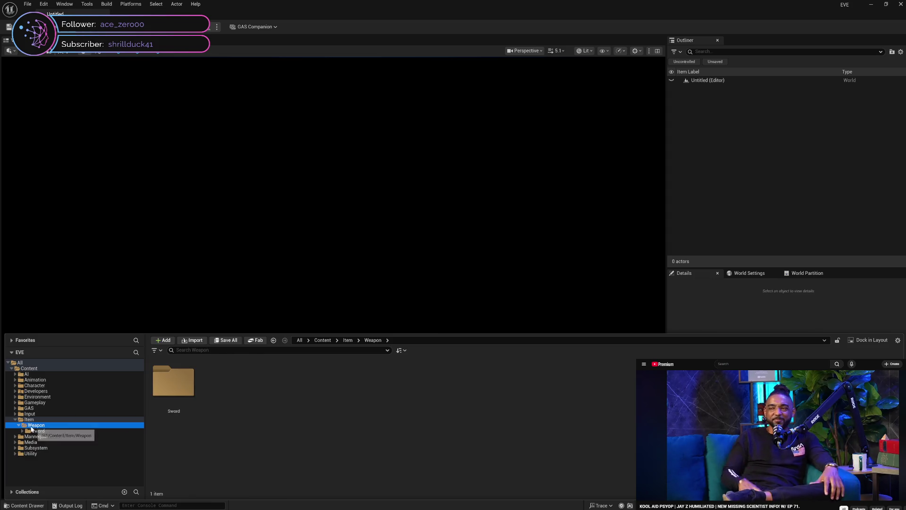
pyautogui.click(21, 420)
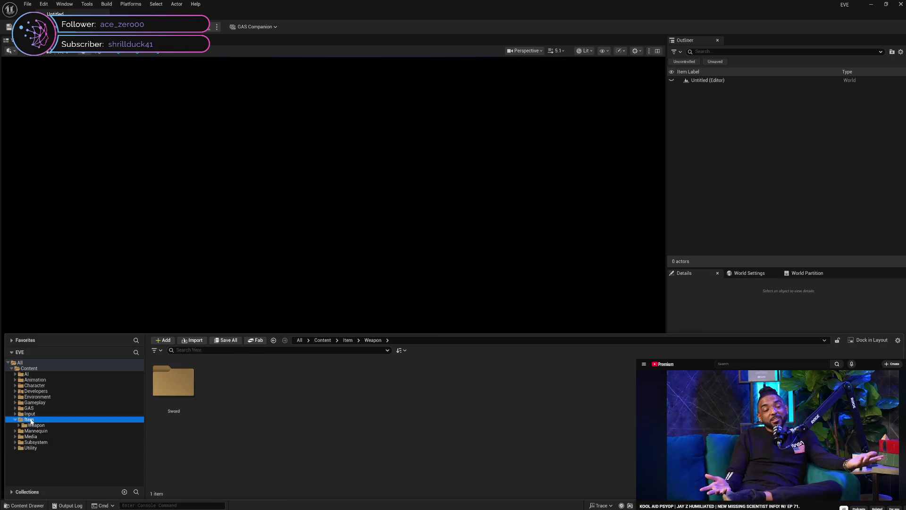
pyautogui.click(15, 419)
# Step: Step back up through Input, GAS, Character, Animation and AI folders to Character
pyautogui.click(37, 414)
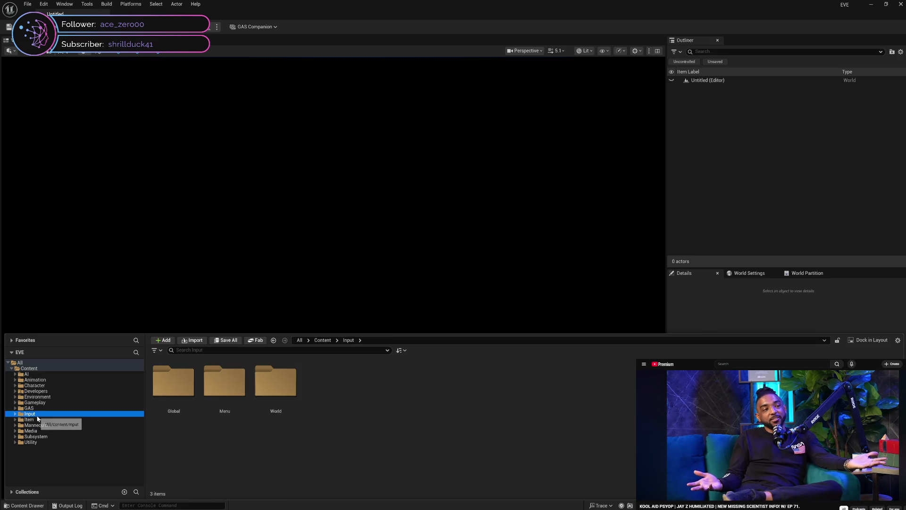
pyautogui.click(51, 408)
pyautogui.click(61, 402)
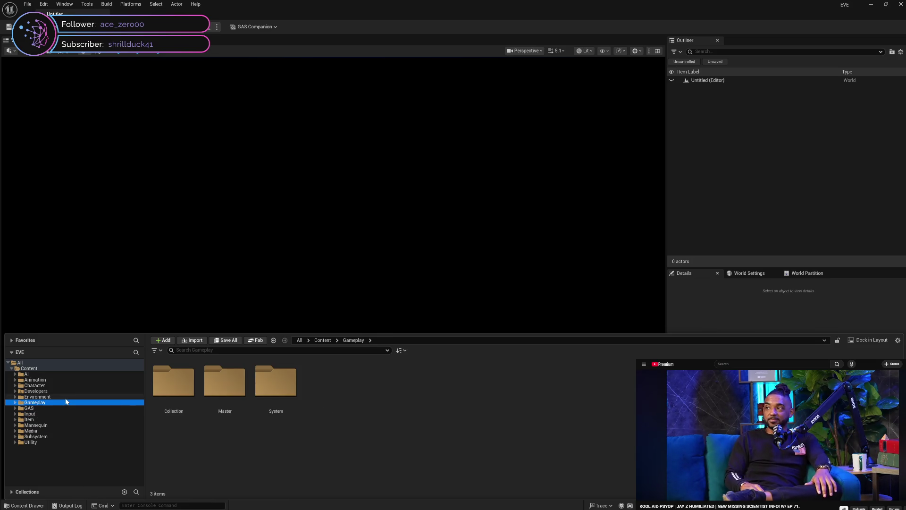
pyautogui.click(68, 396)
pyautogui.click(74, 391)
pyautogui.click(81, 386)
pyautogui.click(82, 380)
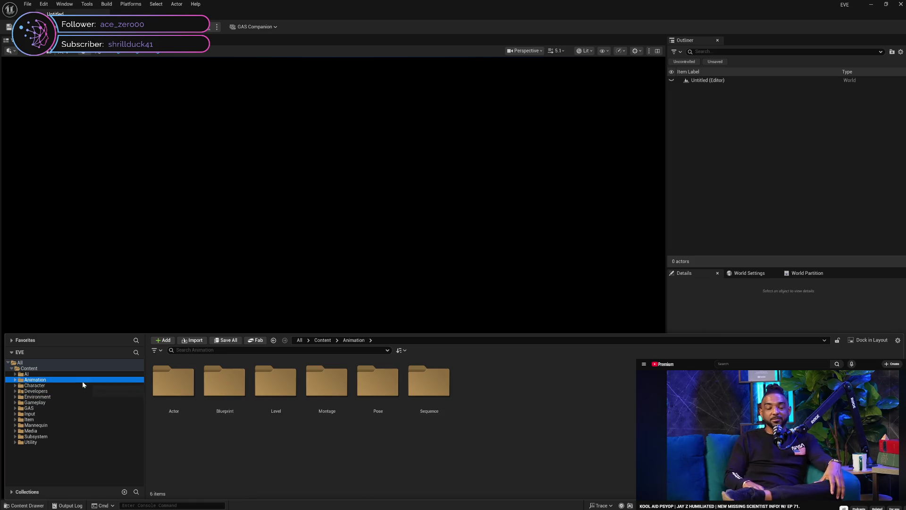
pyautogui.click(75, 374)
pyautogui.click(65, 386)
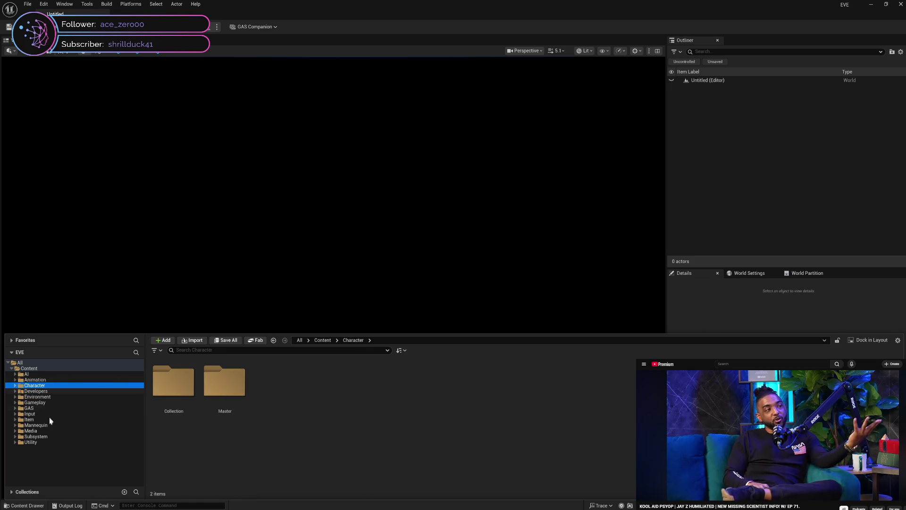
# Step: Browse Utility's Chooser, Component, Curve, Enumeration, Interface, Library and Structure subfolders, then collapse Utility
pyautogui.click(43, 442)
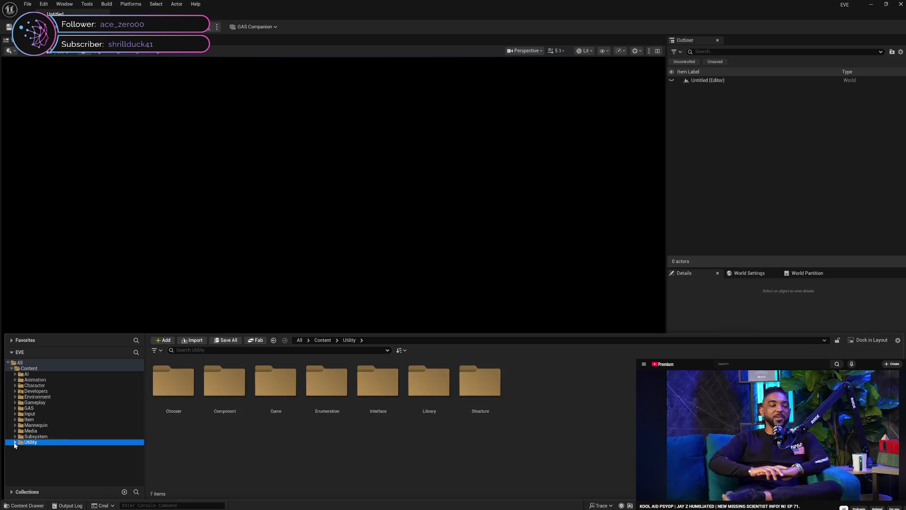
pyautogui.click(16, 442)
pyautogui.click(37, 448)
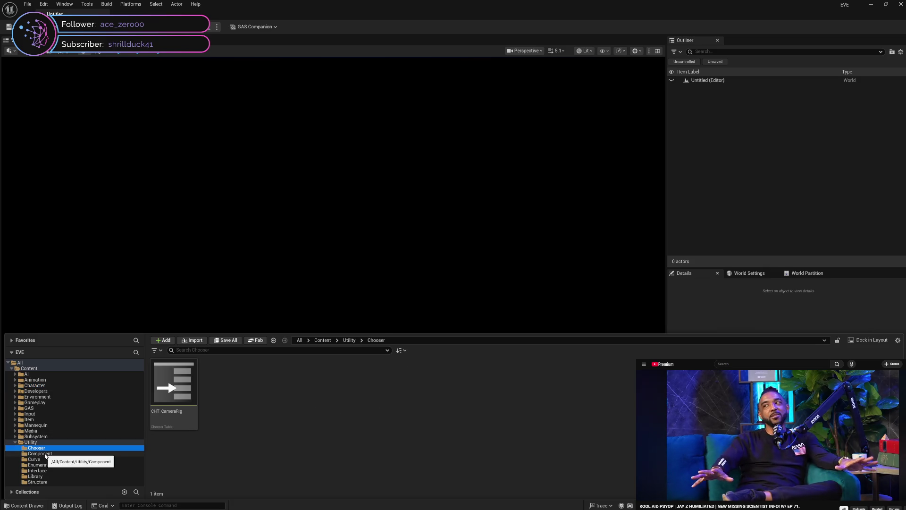
pyautogui.click(46, 454)
pyautogui.click(50, 459)
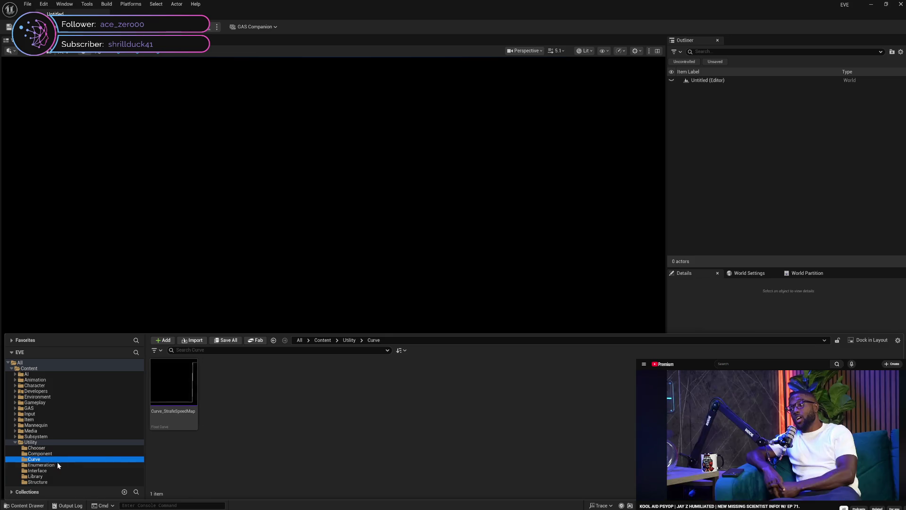
pyautogui.click(59, 465)
pyautogui.click(60, 470)
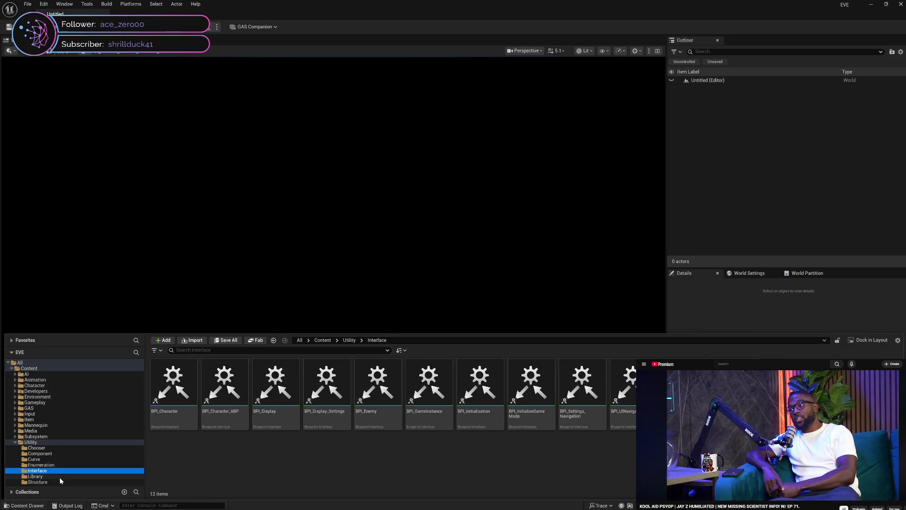
pyautogui.click(61, 476)
pyautogui.click(63, 482)
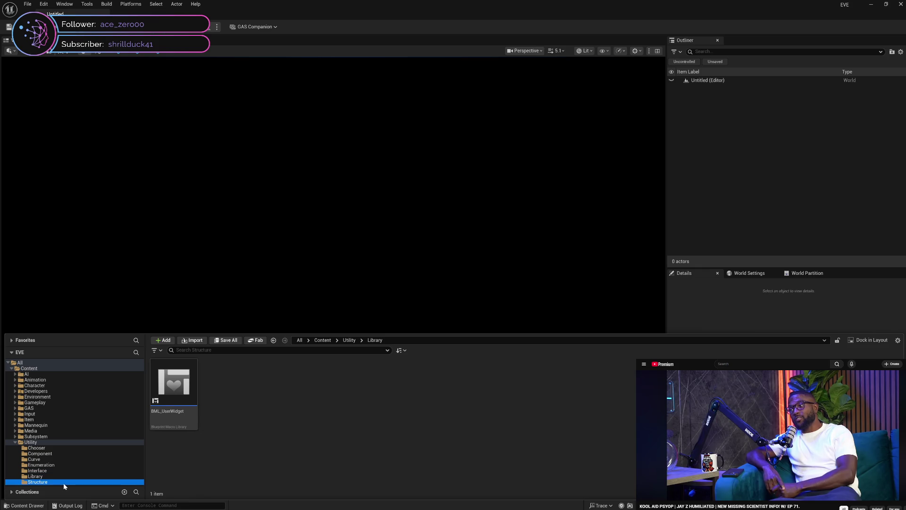
pyautogui.click(15, 442)
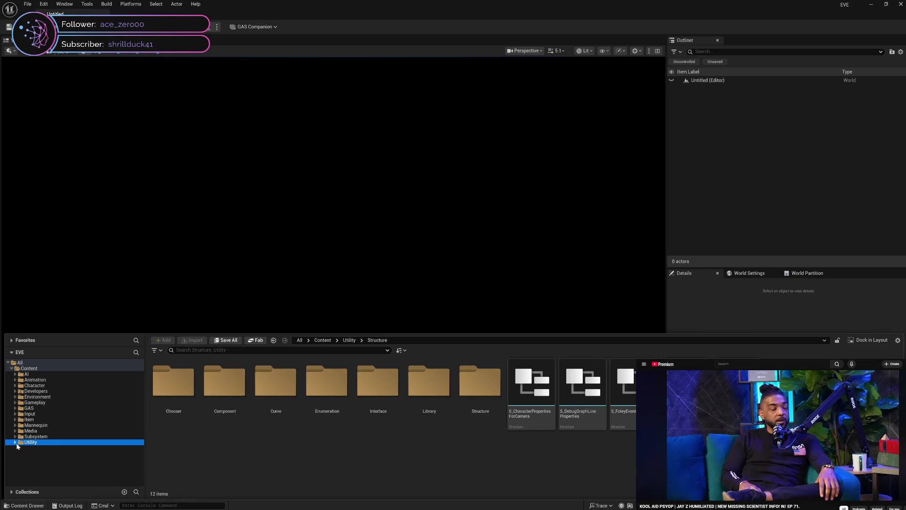
# Step: Move through Animation and Character to open the Developers folder
pyautogui.click(77, 380)
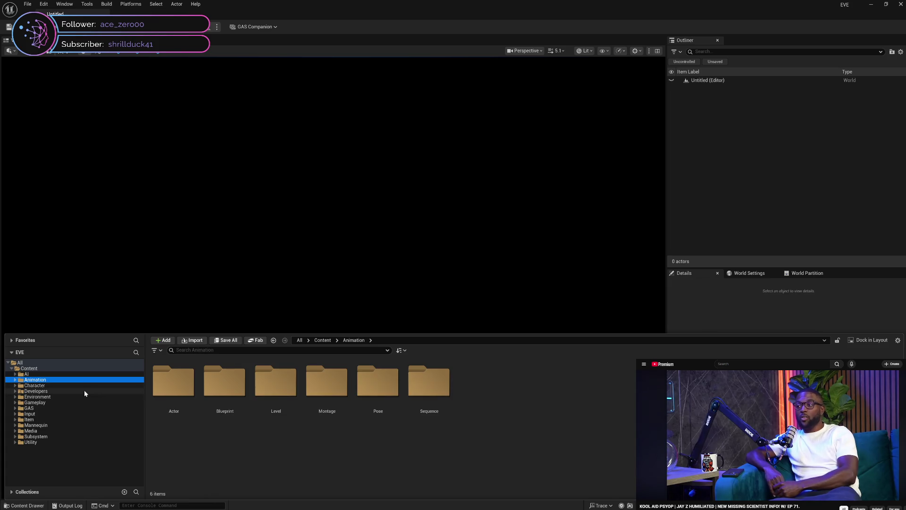
pyautogui.click(77, 385)
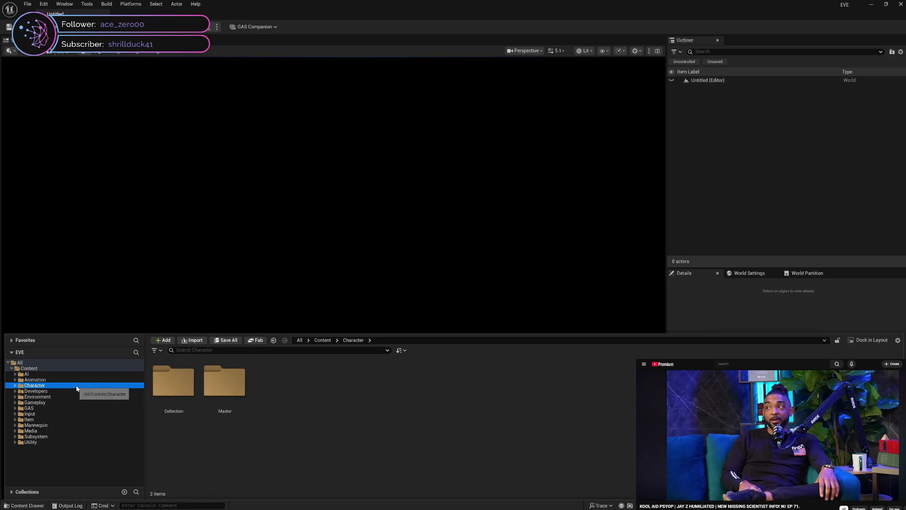
pyautogui.click(80, 390)
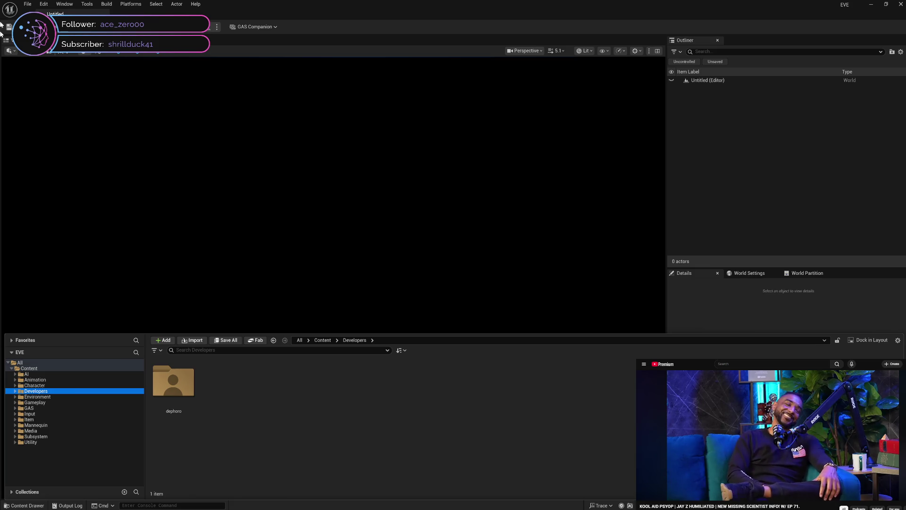
pyautogui.click(44, 3)
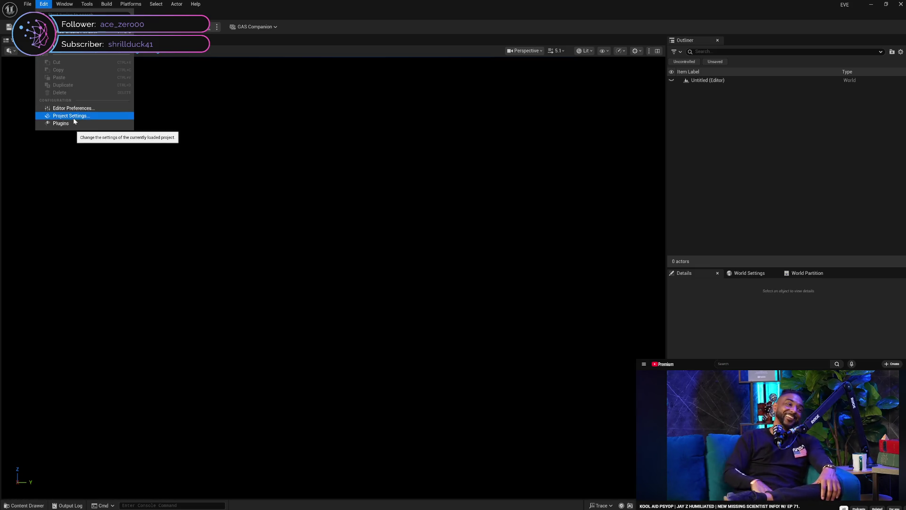
# Step: Open the Plugins list showing only enabled plugins, searched for 'meta'
pyautogui.click(76, 124)
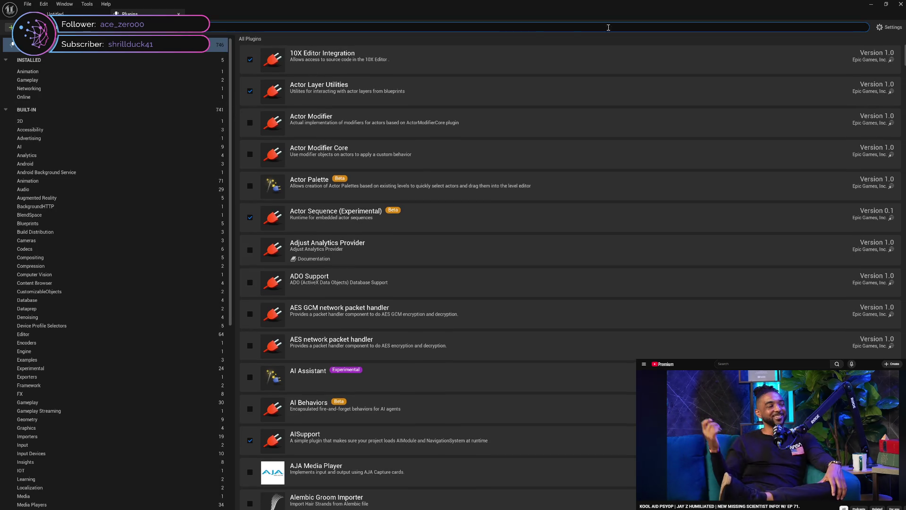
pyautogui.click(888, 27)
pyautogui.click(877, 39)
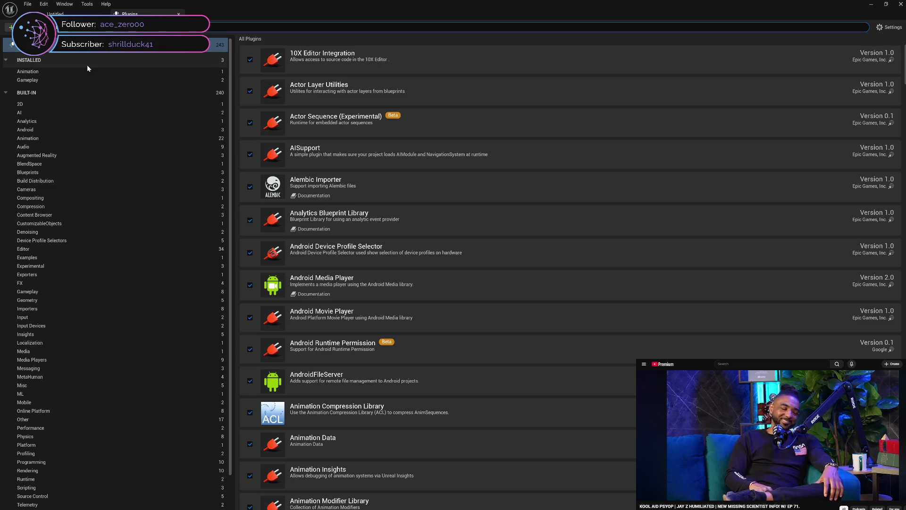
pyautogui.write('meta')
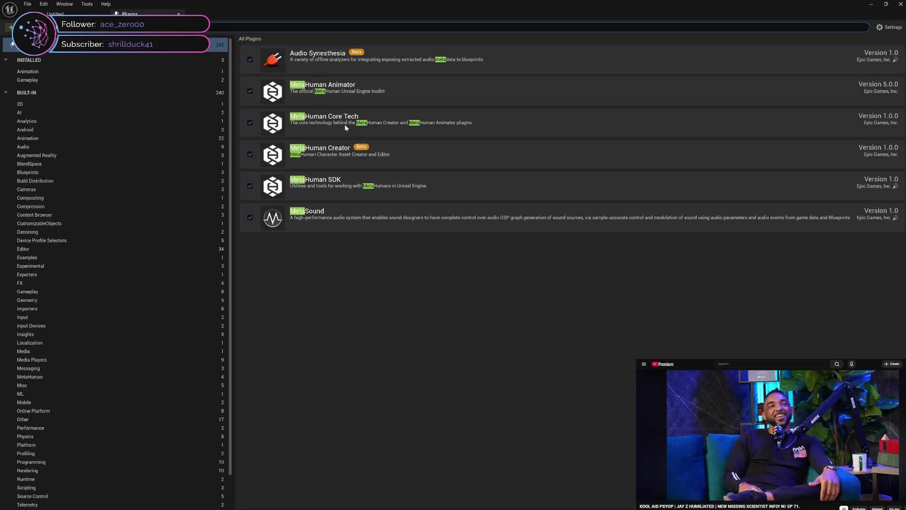
# Step: Disable MetaHuman Creator, declining prompts so MetaHuman SDK, Core Tech and Animator stay enabled
pyautogui.click(250, 155)
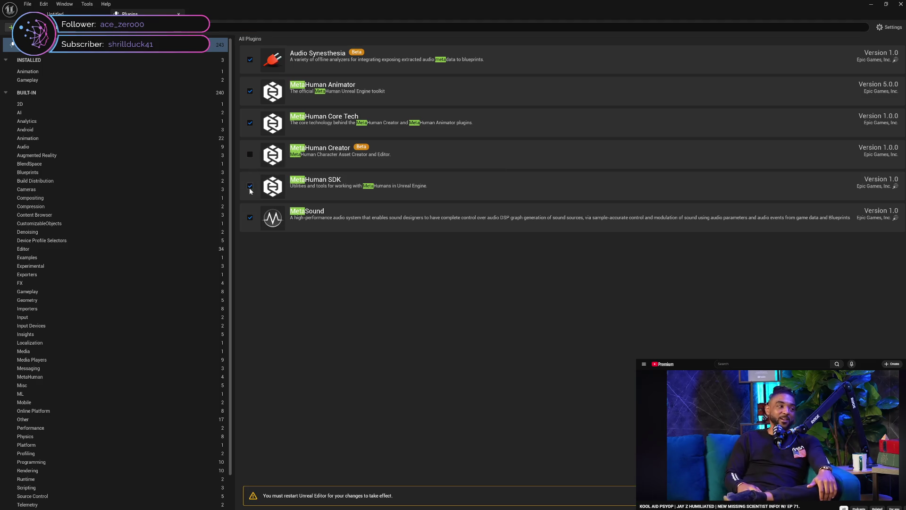
pyautogui.click(249, 187)
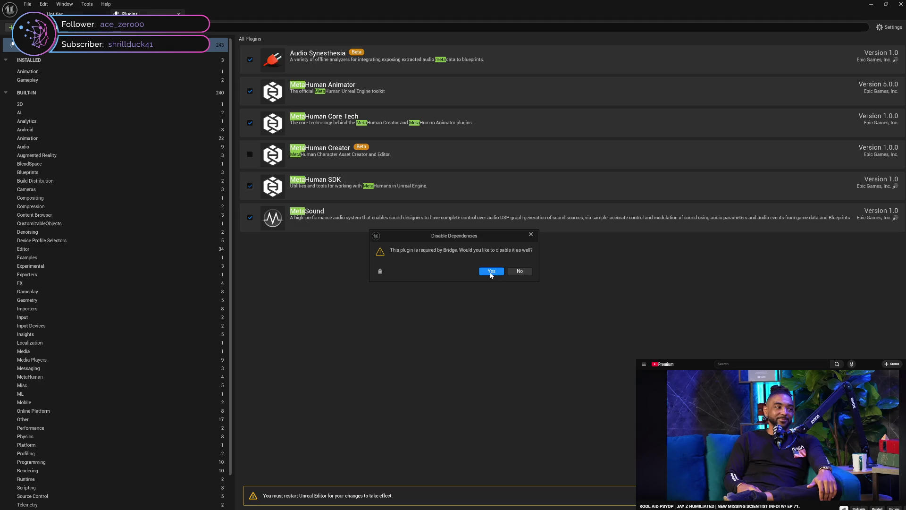
pyautogui.click(521, 271)
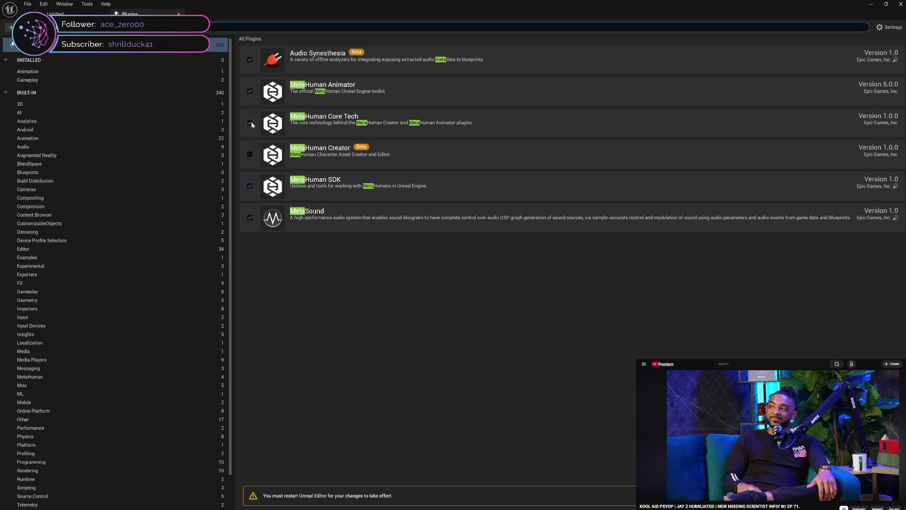
pyautogui.click(251, 123)
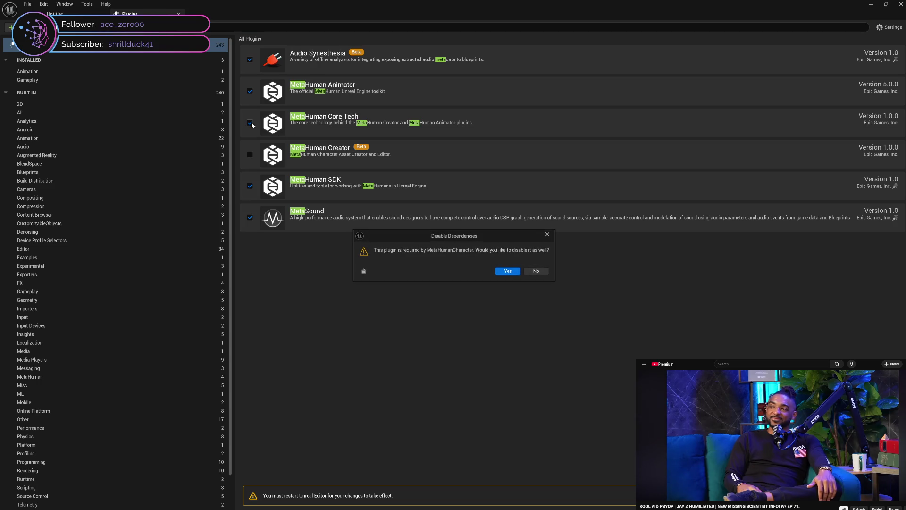
pyautogui.click(538, 271)
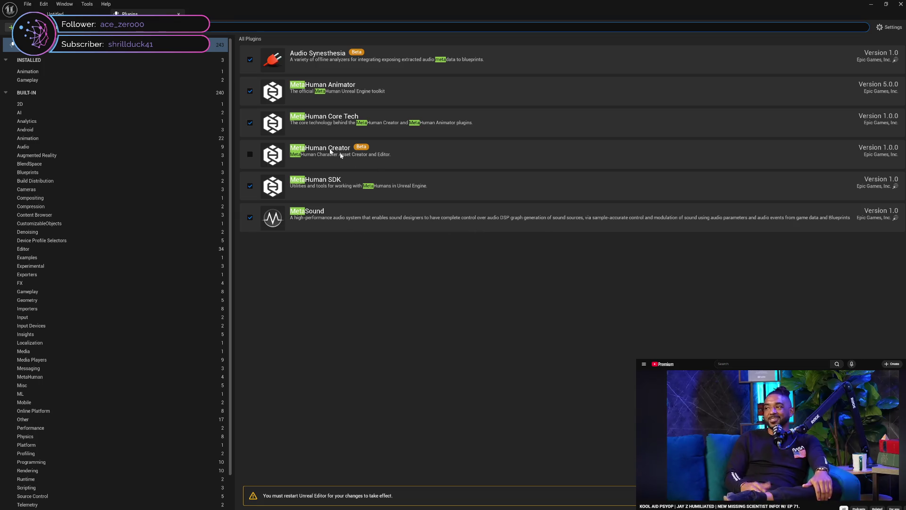
pyautogui.click(250, 91)
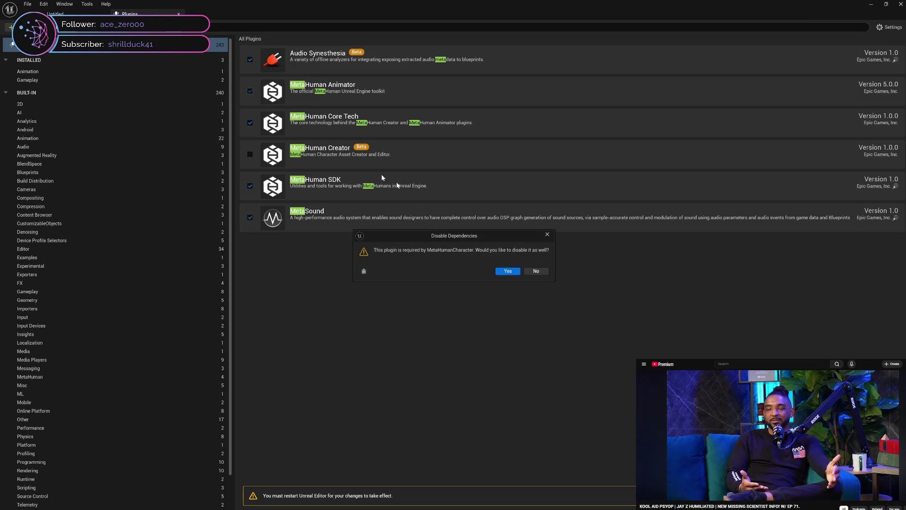
pyautogui.click(544, 273)
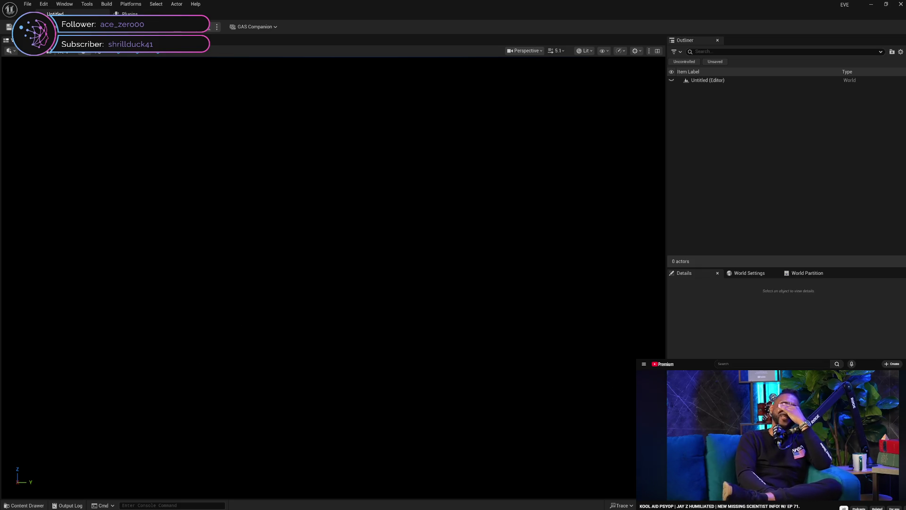
# Step: Show only enabled plugins in the MetaHuman category and keep MetaHuman SDK and Bridge enabled
pyautogui.click(130, 14)
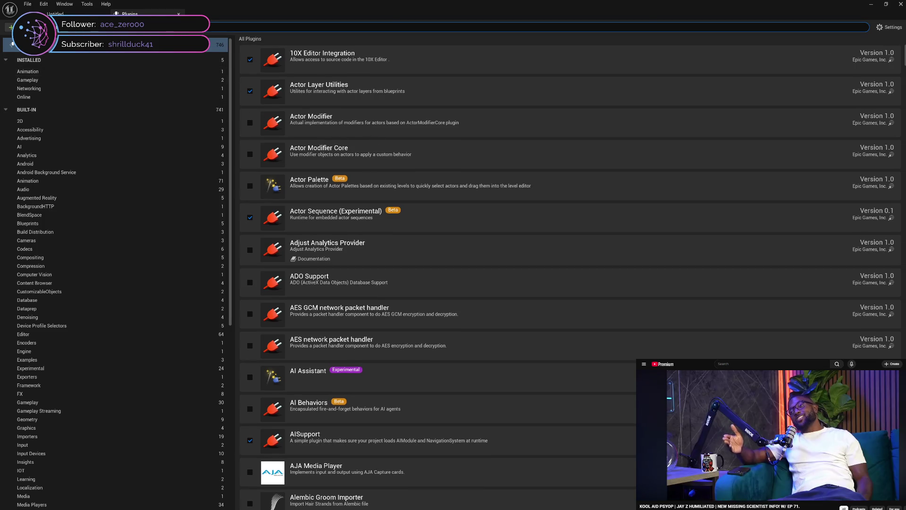
pyautogui.click(890, 28)
pyautogui.click(874, 39)
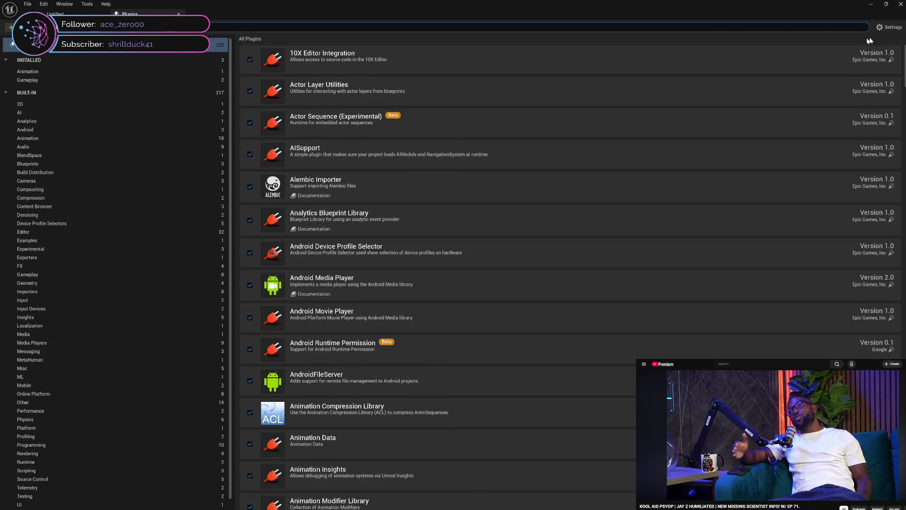
pyautogui.scroll(-1, 220, 82)
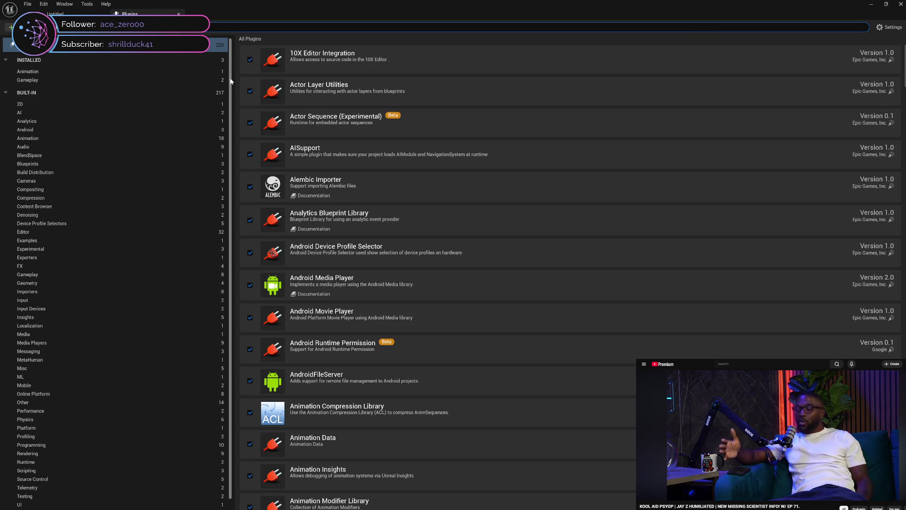
pyautogui.click(108, 353)
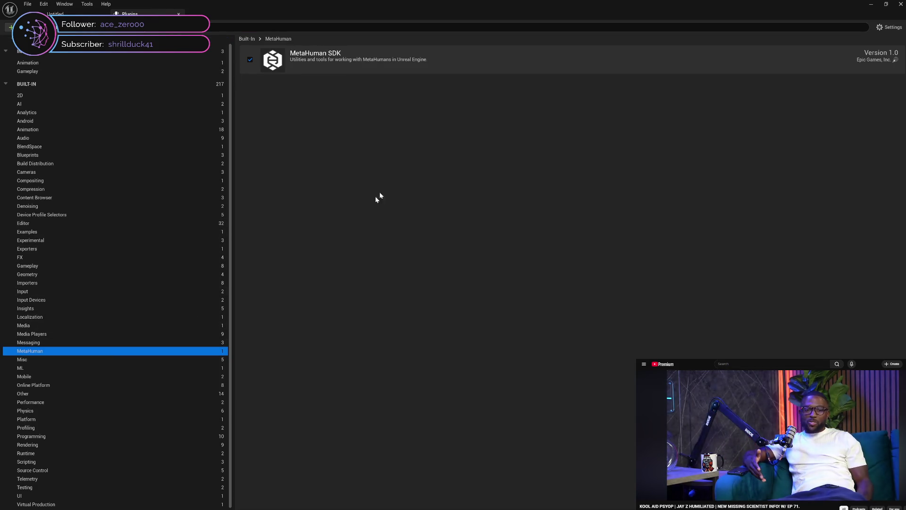
pyautogui.click(249, 60)
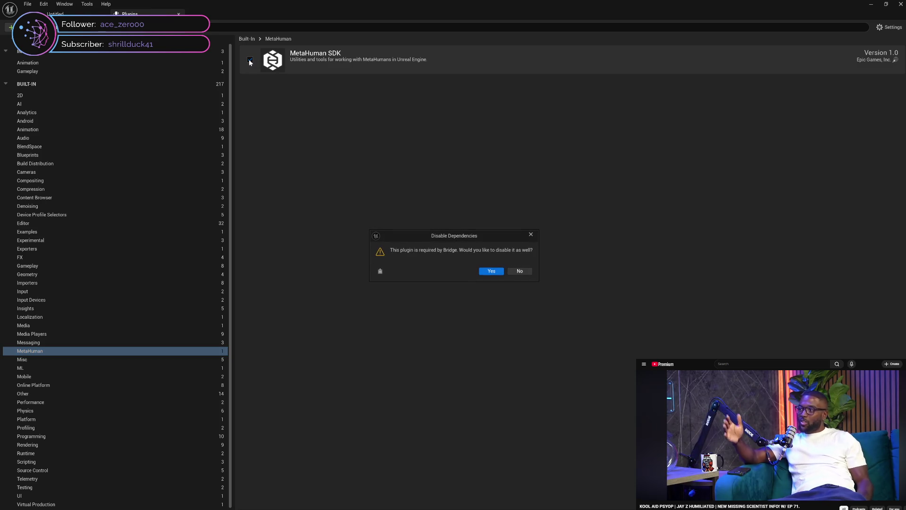
pyautogui.click(530, 271)
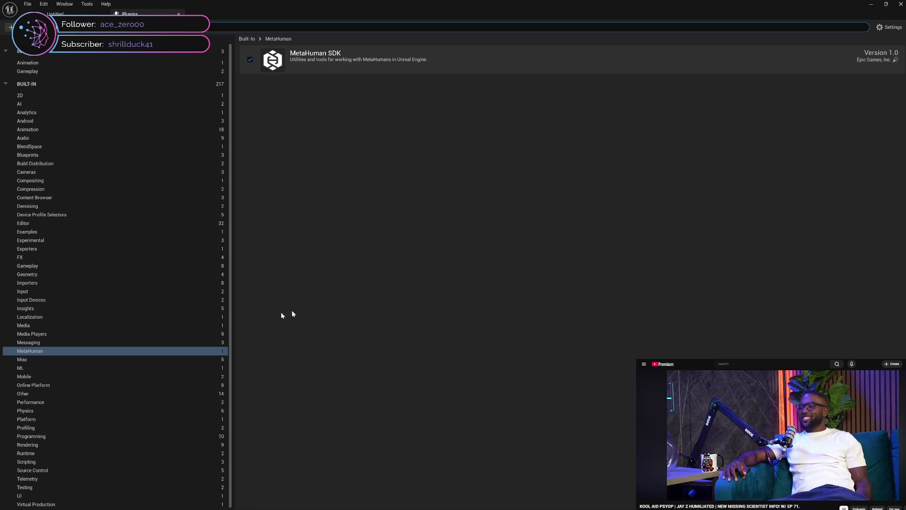
# Step: Browse the Messaging, Media, Animation and Gameplay plugin categories, search 'meta' again, and close Plugins
pyautogui.click(105, 343)
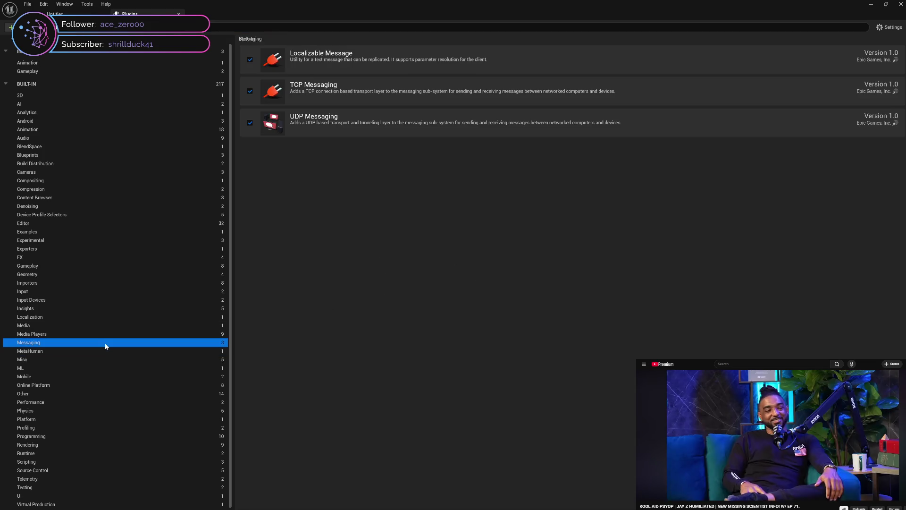
pyautogui.click(106, 326)
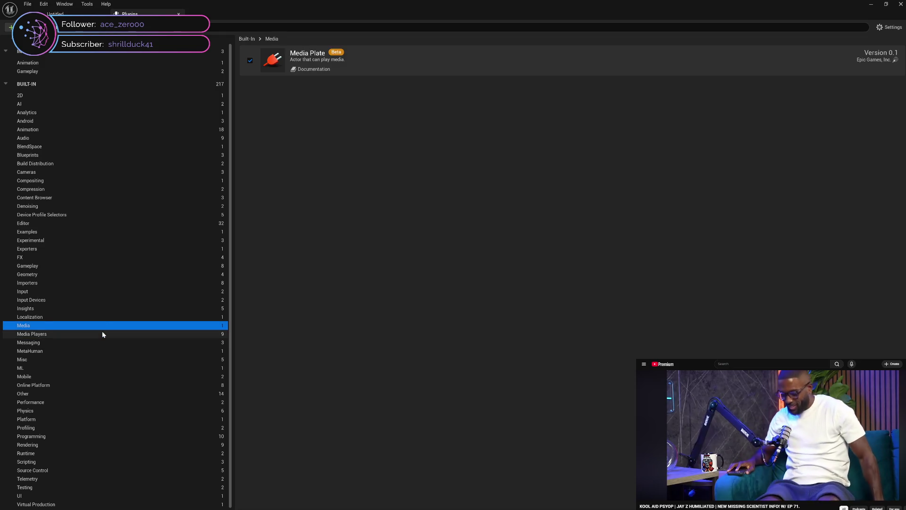
pyautogui.click(102, 333)
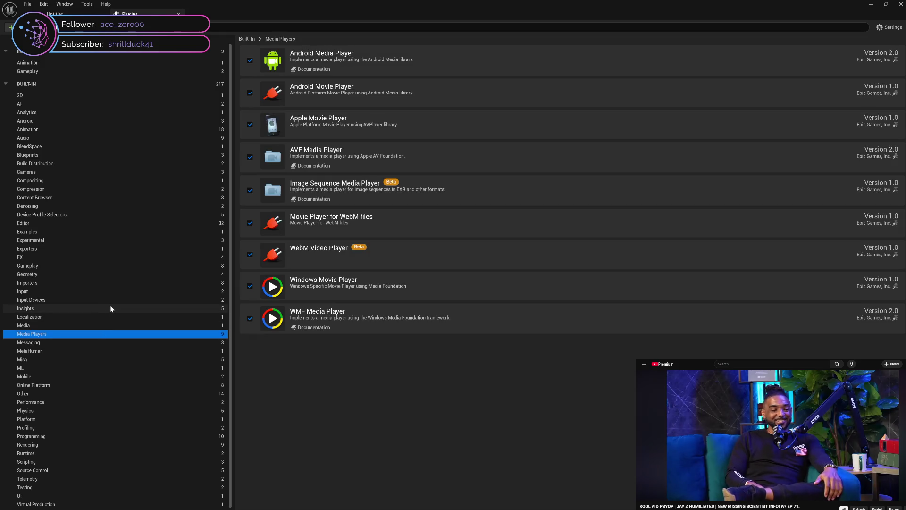
pyautogui.scroll(1, 110, 305)
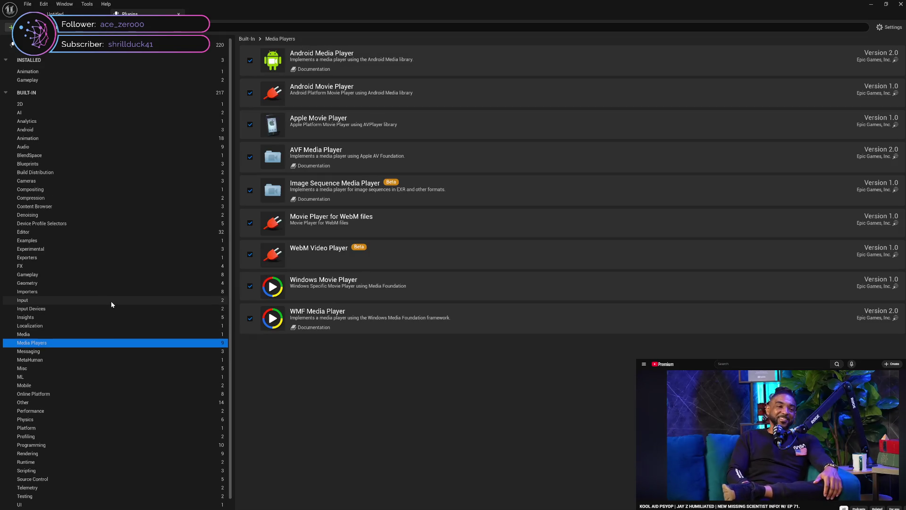
pyautogui.click(49, 139)
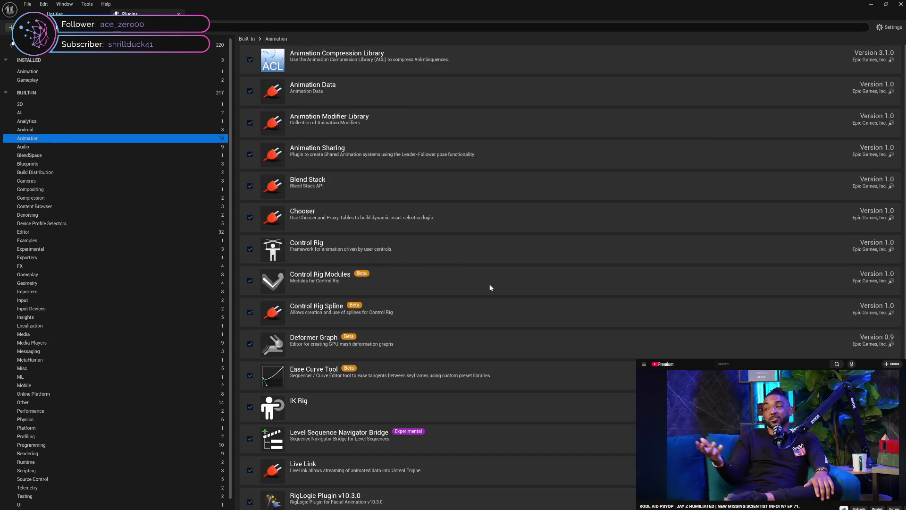
pyautogui.scroll(-3, 490, 288)
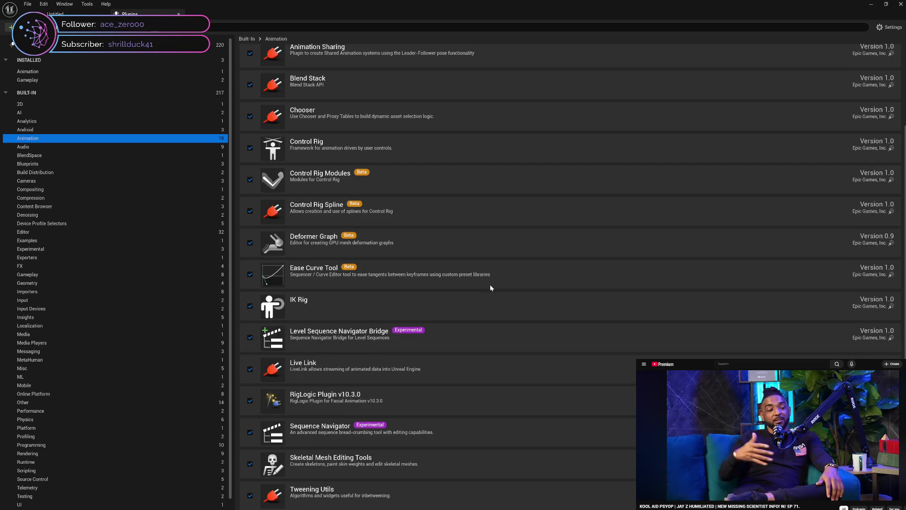
pyautogui.scroll(3, 491, 288)
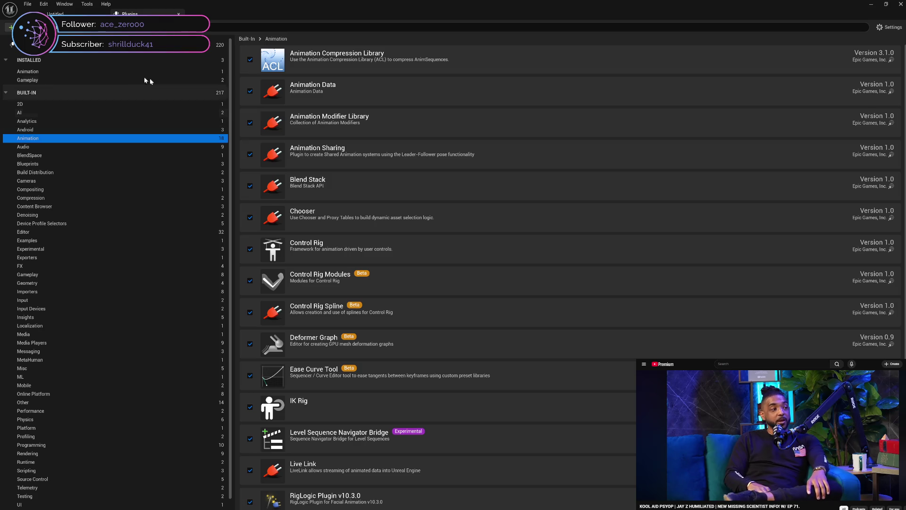
pyautogui.click(119, 74)
pyautogui.click(123, 79)
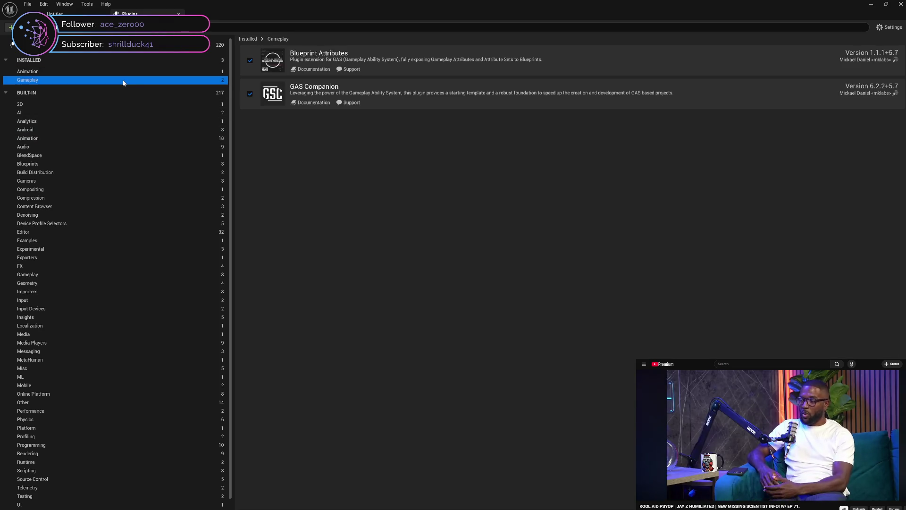
pyautogui.click(119, 46)
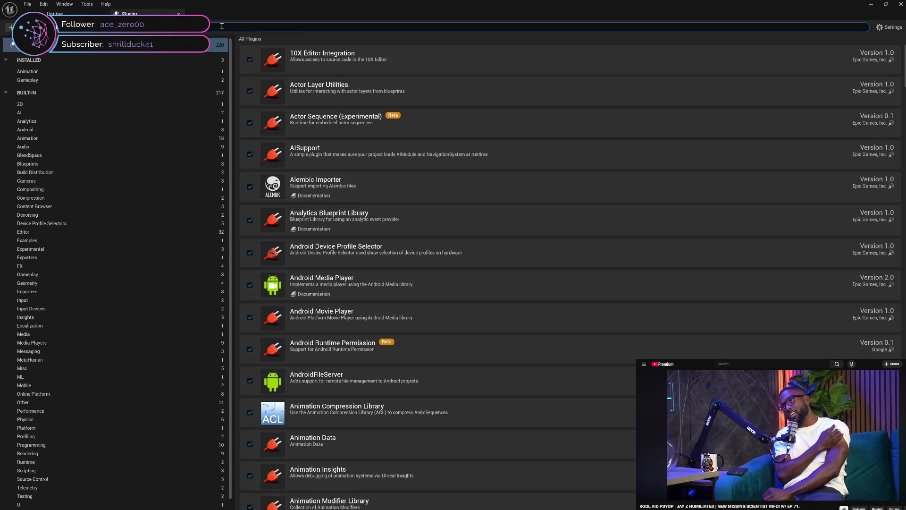
pyautogui.write('meta')
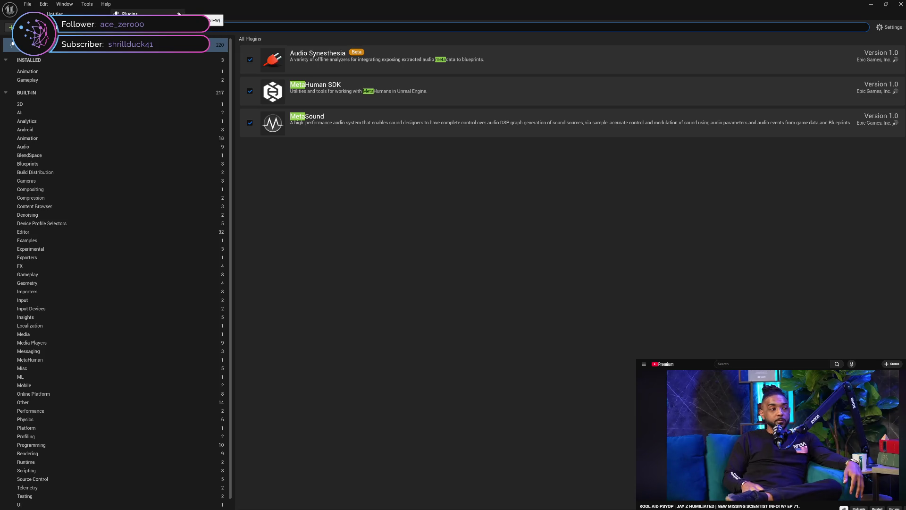
pyautogui.click(179, 13)
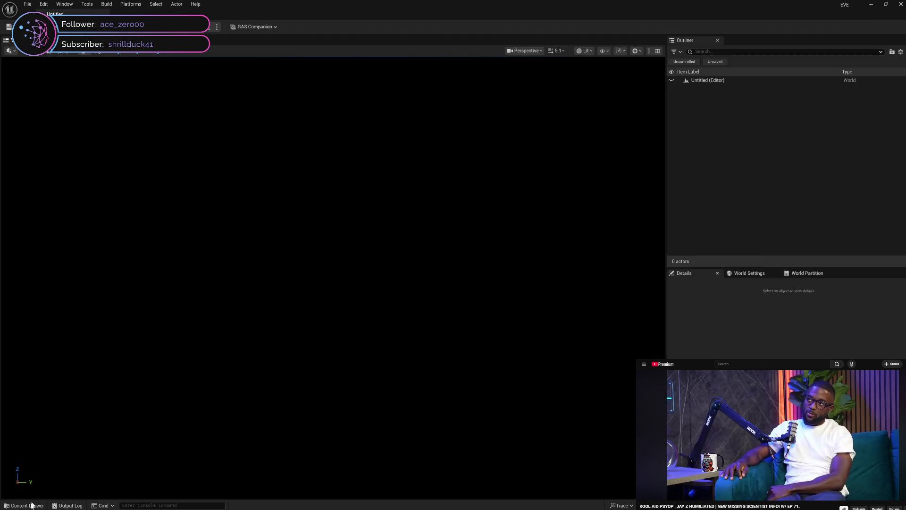
# Step: Browse the Character, Animation and AI folders in the Content Drawer
pyautogui.click(24, 504)
pyautogui.click(34, 385)
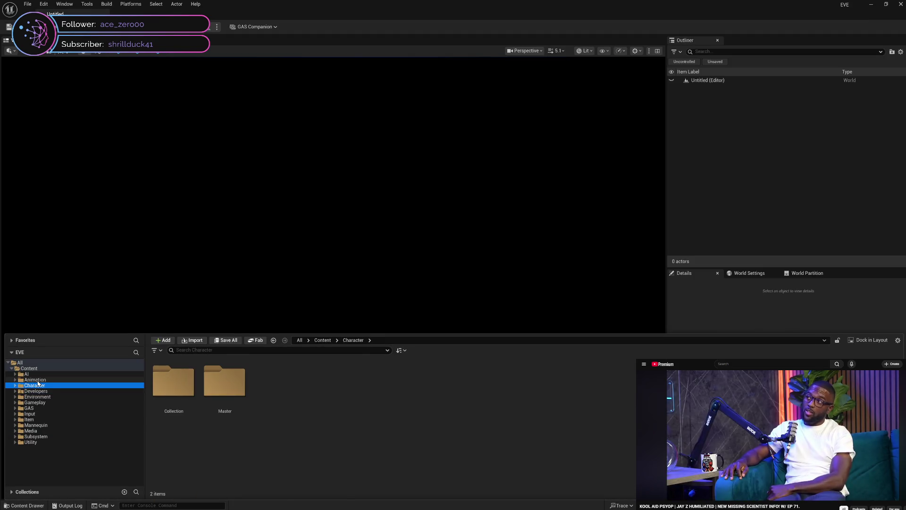
pyautogui.click(35, 379)
pyautogui.click(36, 374)
# Step: Open the recent level MAP_A01 and zoom in around the walking characters
pyautogui.click(28, 4)
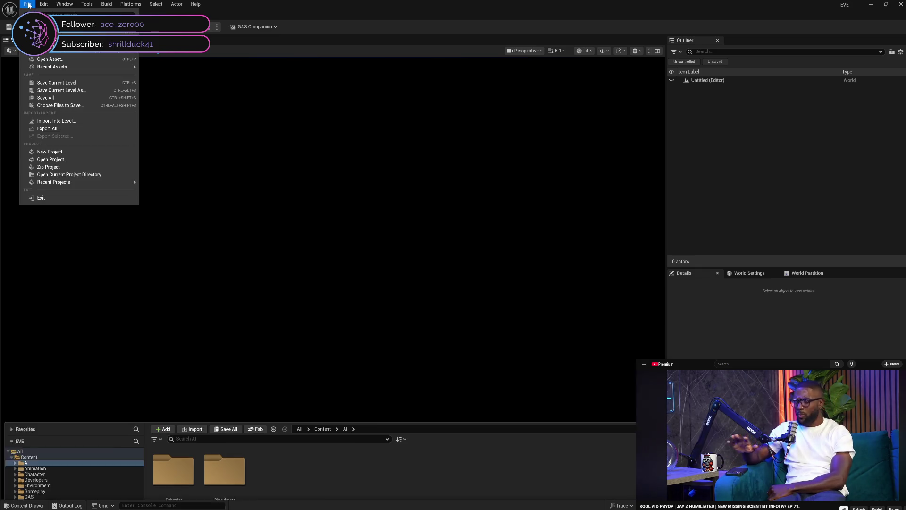
pyautogui.moveTo(71, 51)
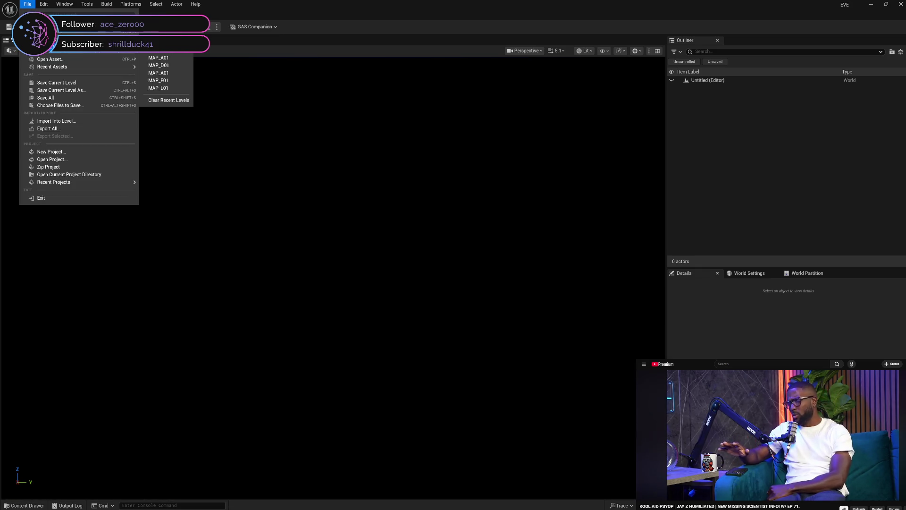
pyautogui.click(181, 61)
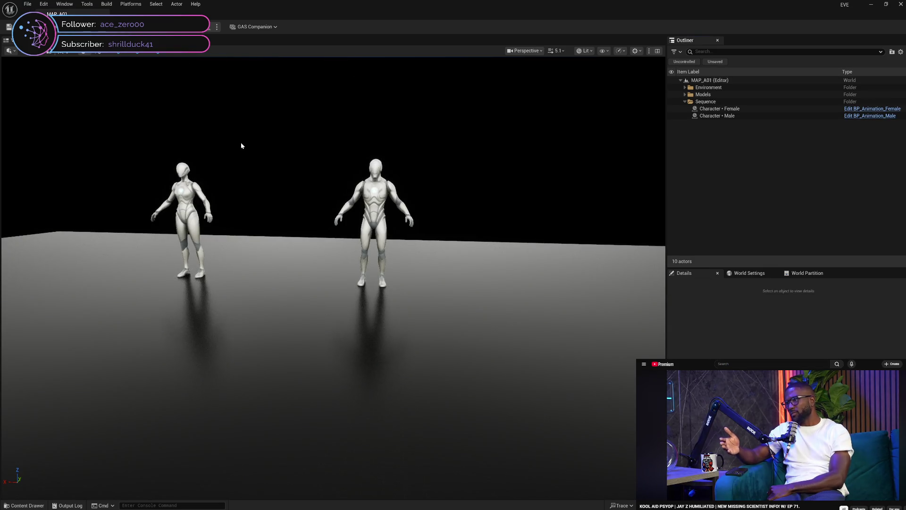
pyautogui.moveTo(241, 145); pyautogui.dragTo(240, 145)
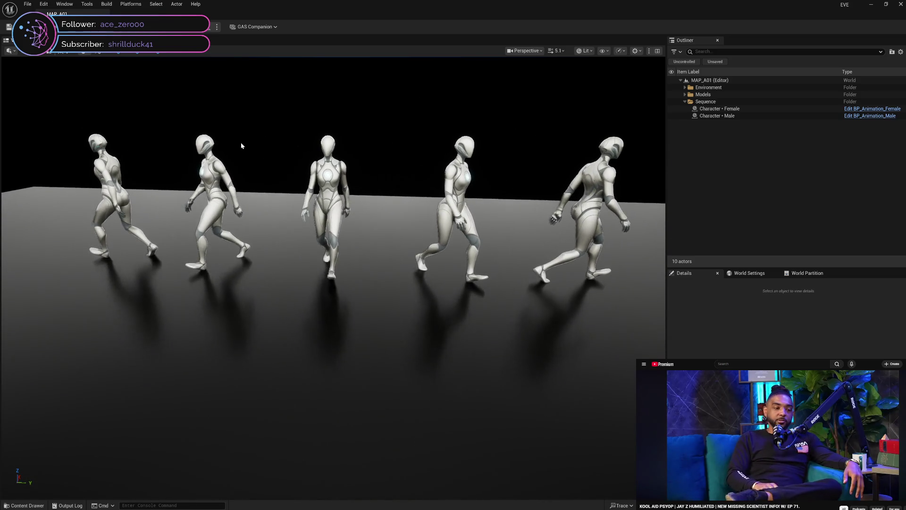
pyautogui.scroll(-3, 241, 143)
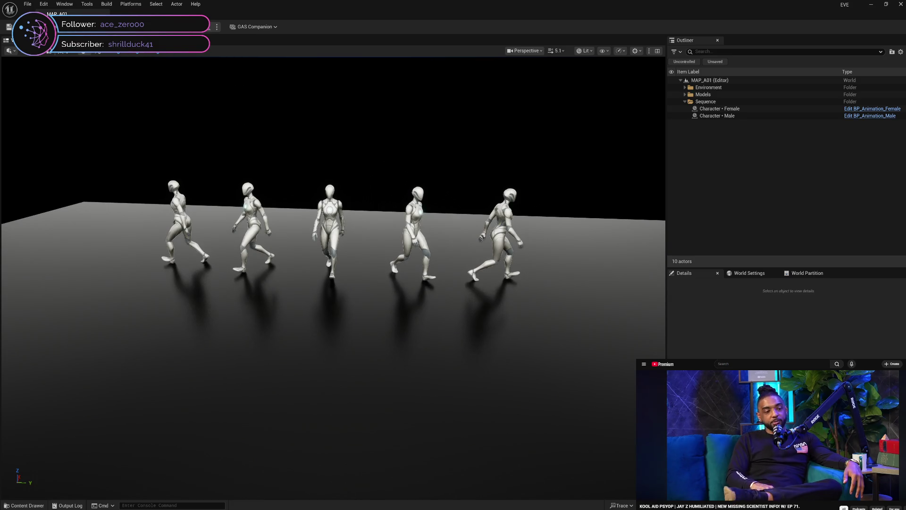
pyautogui.hotkey('alt', 'p')
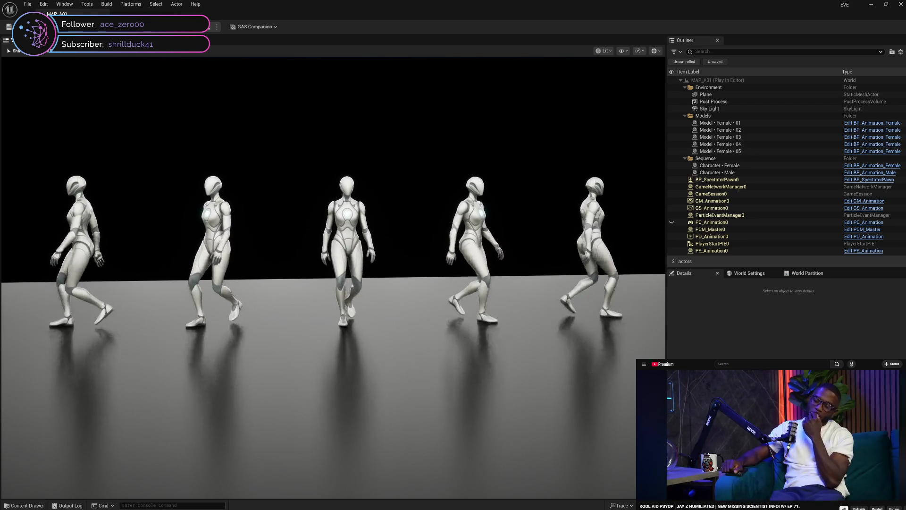
pyautogui.press('Escape')
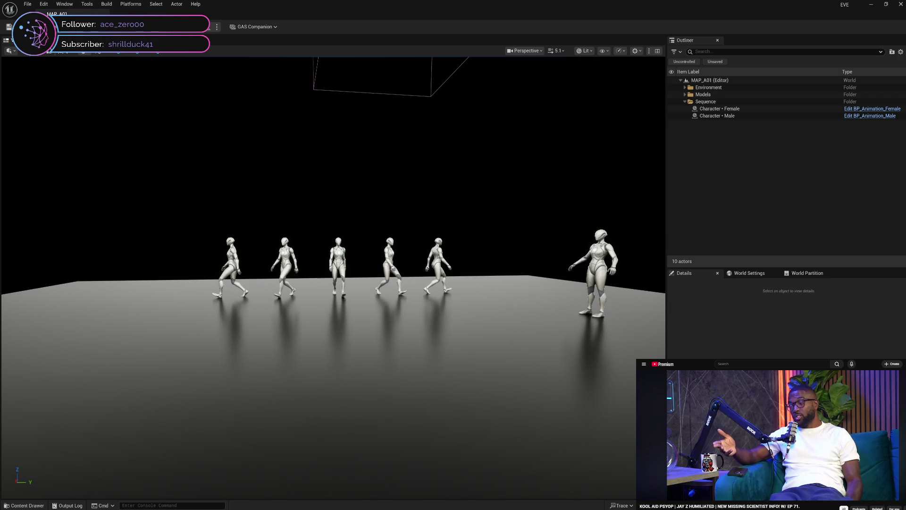
# Step: Select Character • Female from the Sequence folder and focus the camera on her with F
pyautogui.click(594, 246)
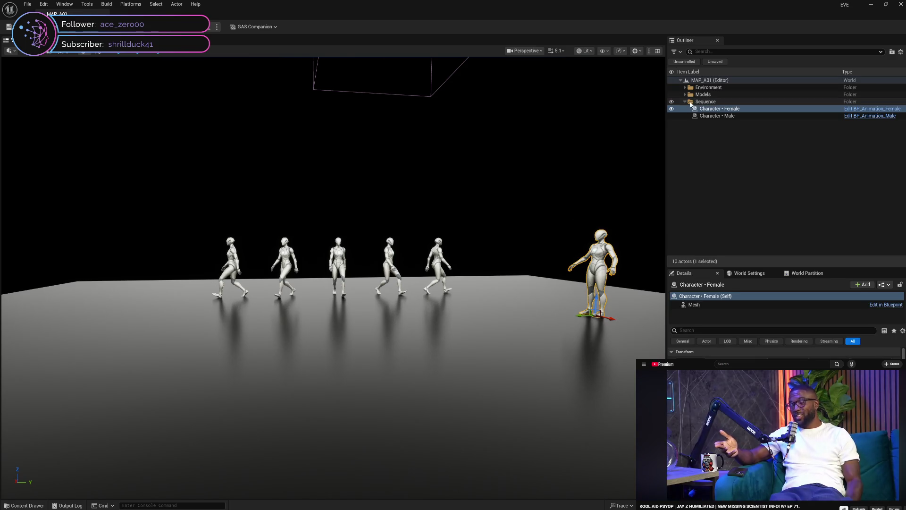
pyautogui.click(685, 102)
pyautogui.click(703, 103)
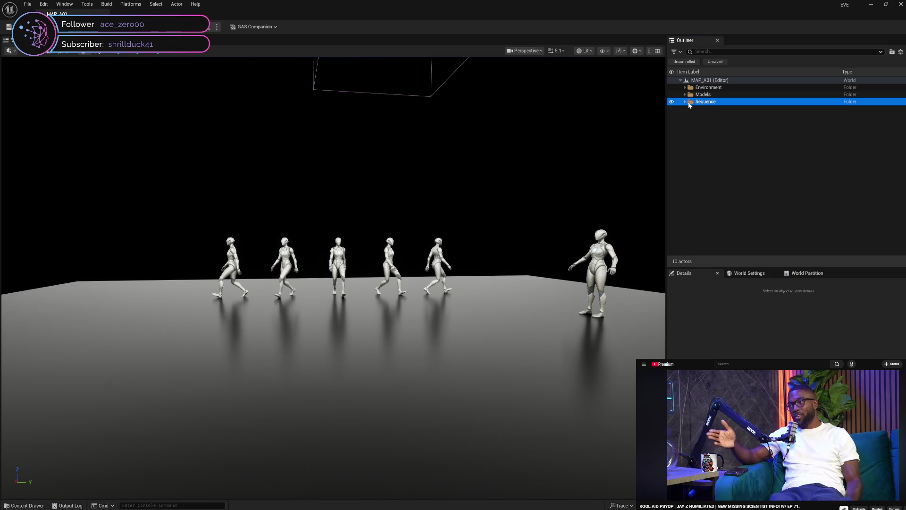
pyautogui.click(712, 108)
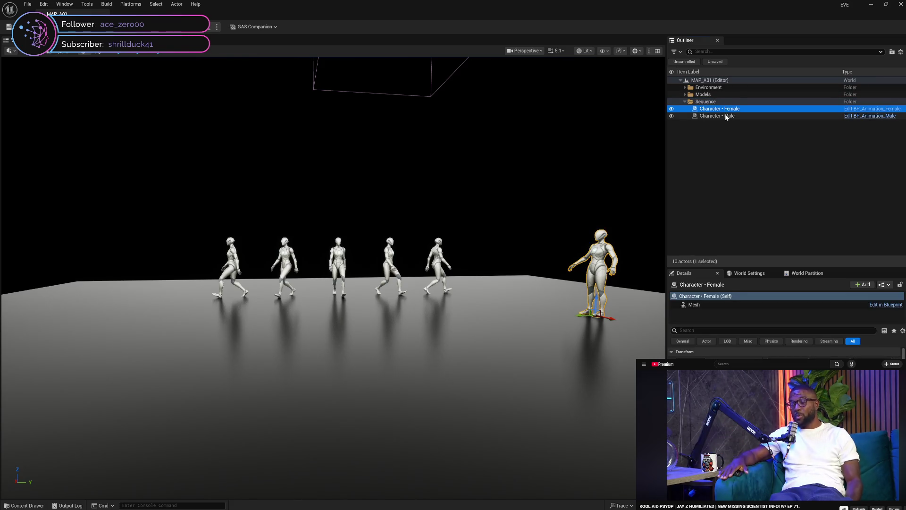
pyautogui.click(724, 116)
pyautogui.click(592, 246)
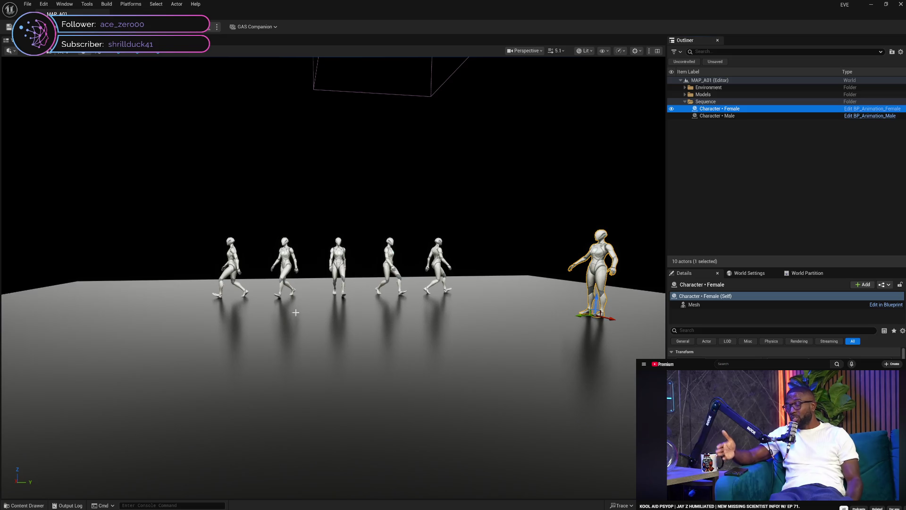
pyautogui.press('f')
pyautogui.moveTo(316, 372); pyautogui.dragTo(319, 373)
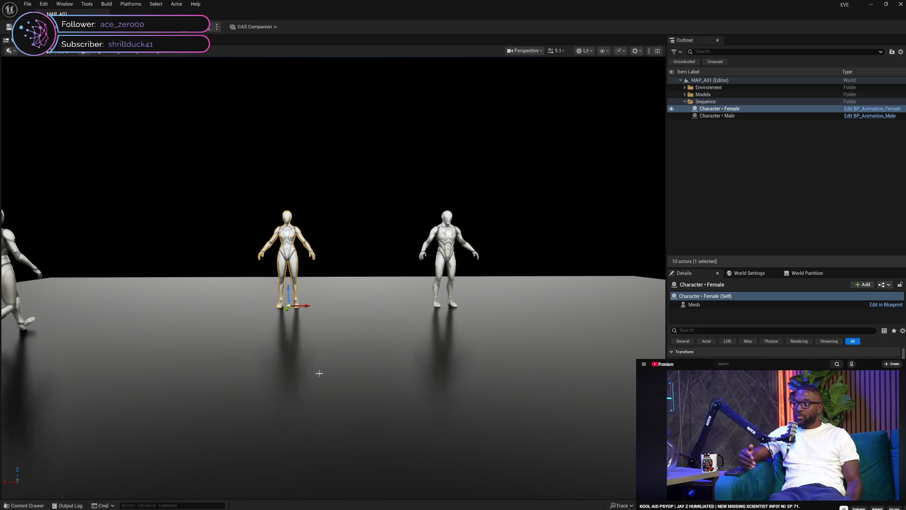
pyautogui.click(29, 4)
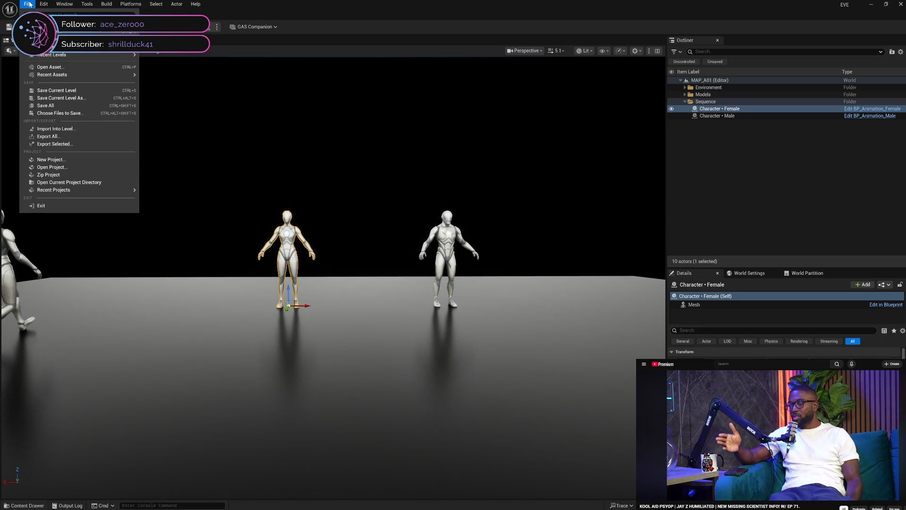
# Step: Open the recent level MAP_E01 and start playing it
pyautogui.moveTo(50, 54)
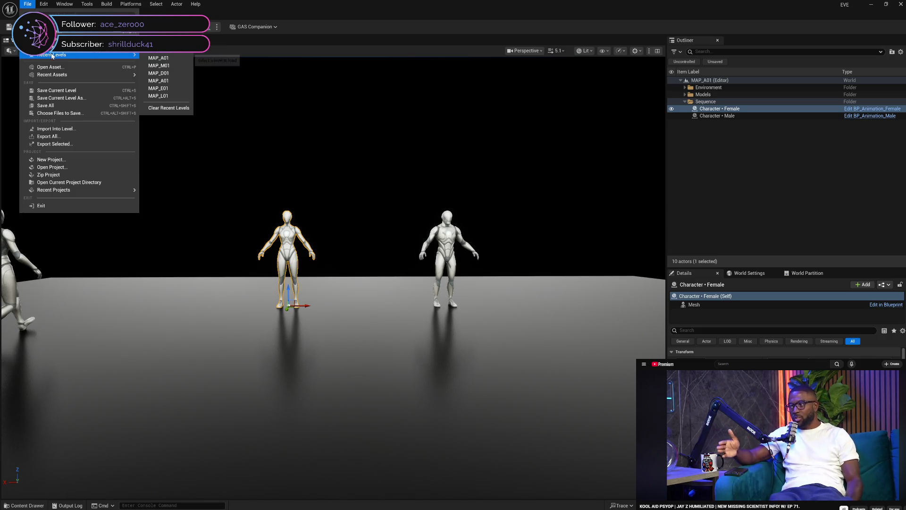
pyautogui.click(174, 91)
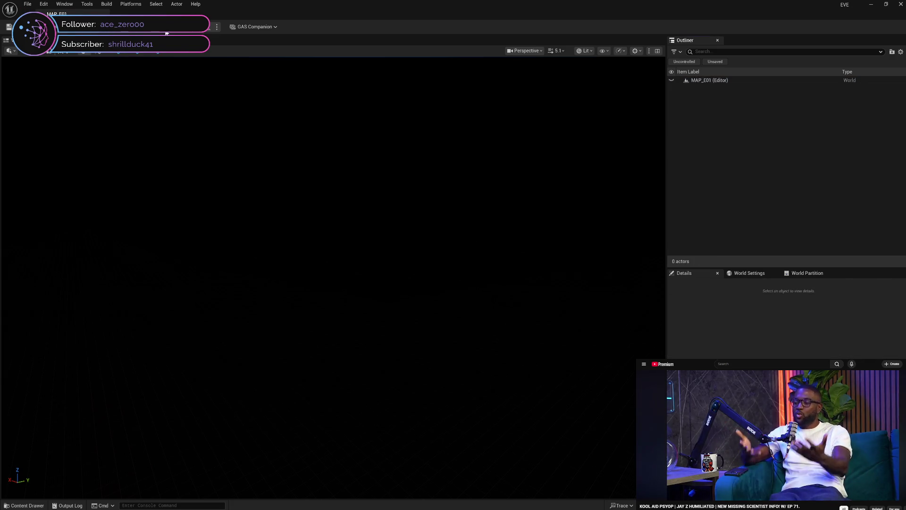
pyautogui.click(207, 26)
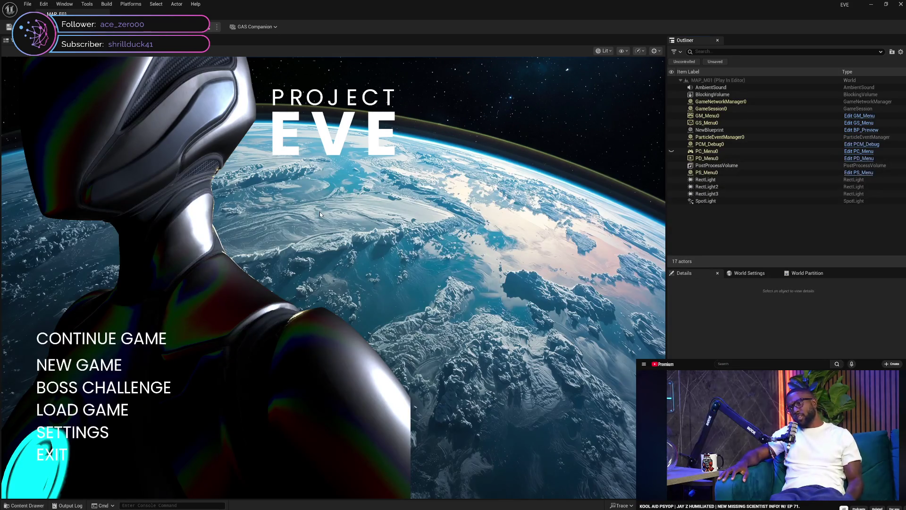
# Step: Visit the game's Settings screen, exit back to the editor, and replay with Alt+P
pyautogui.click(95, 432)
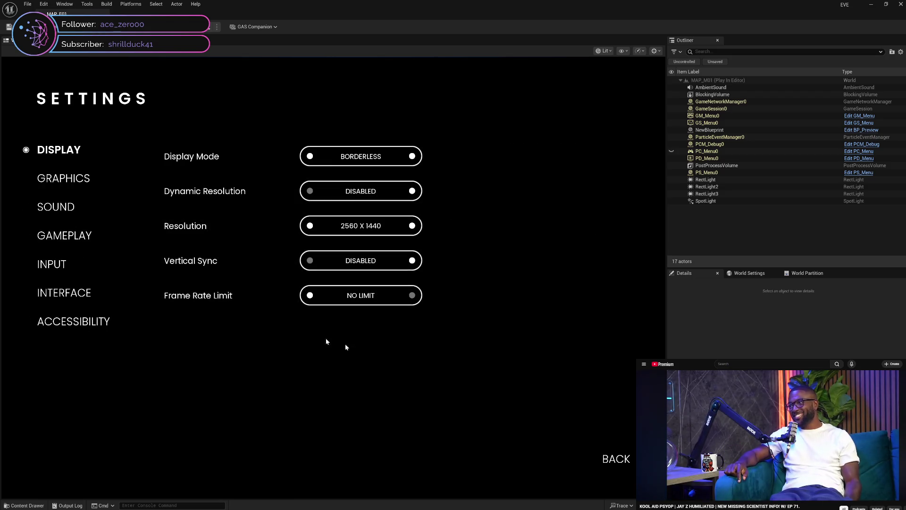
pyautogui.click(618, 462)
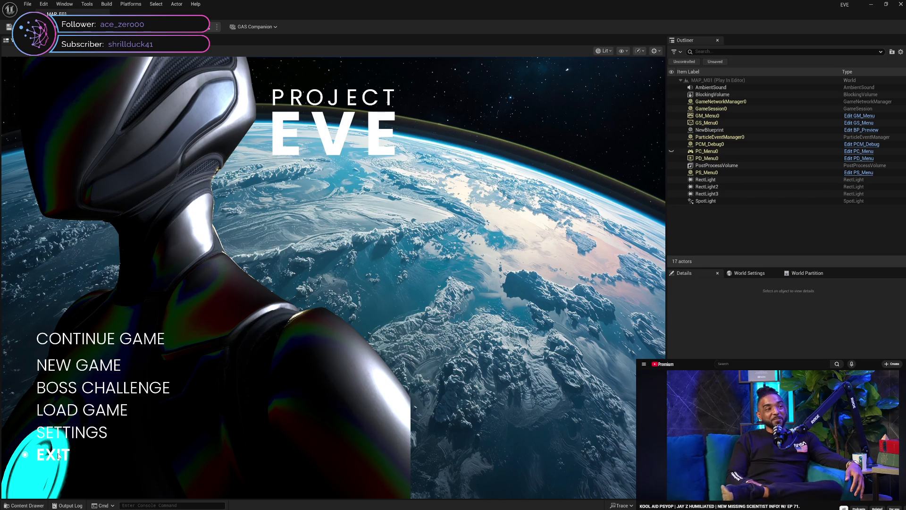
pyautogui.click(58, 455)
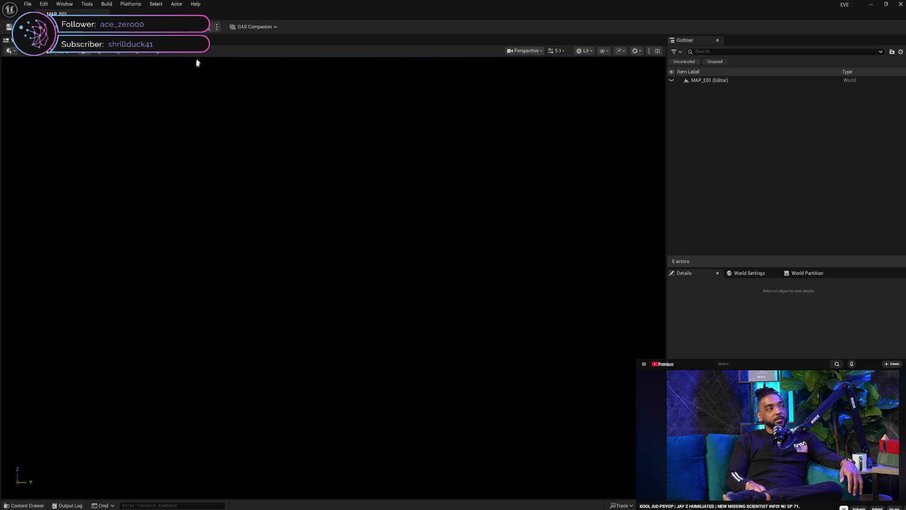
pyautogui.hotkey('alt', 'p')
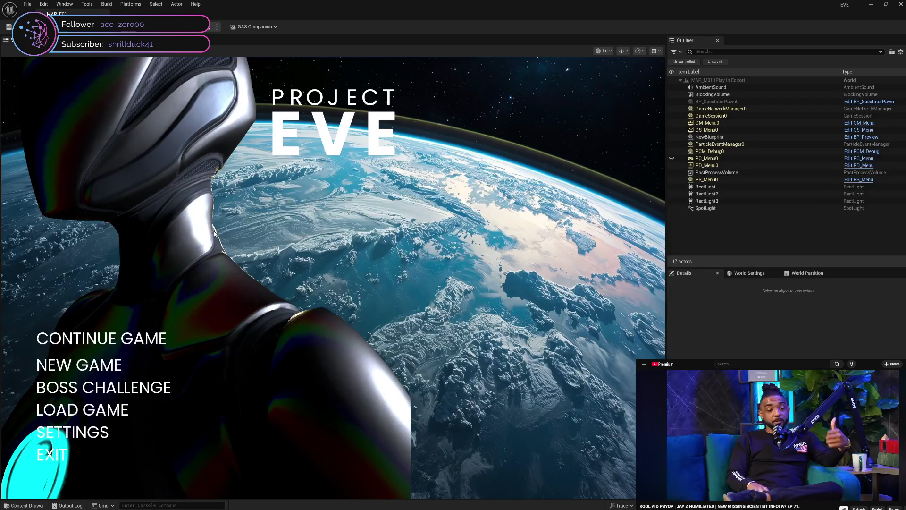
# Step: Continue the saved game, play for a while, then stop the session with Esc
pyautogui.click(111, 336)
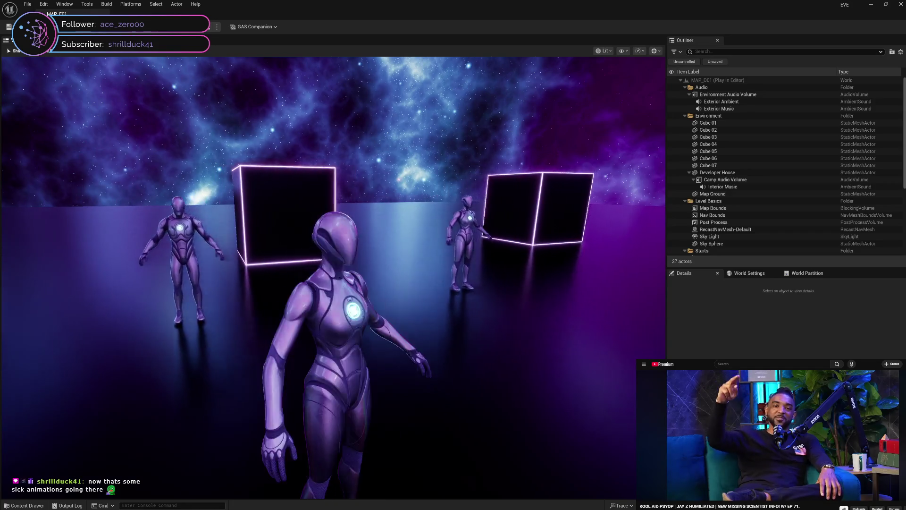
pyautogui.press('Escape')
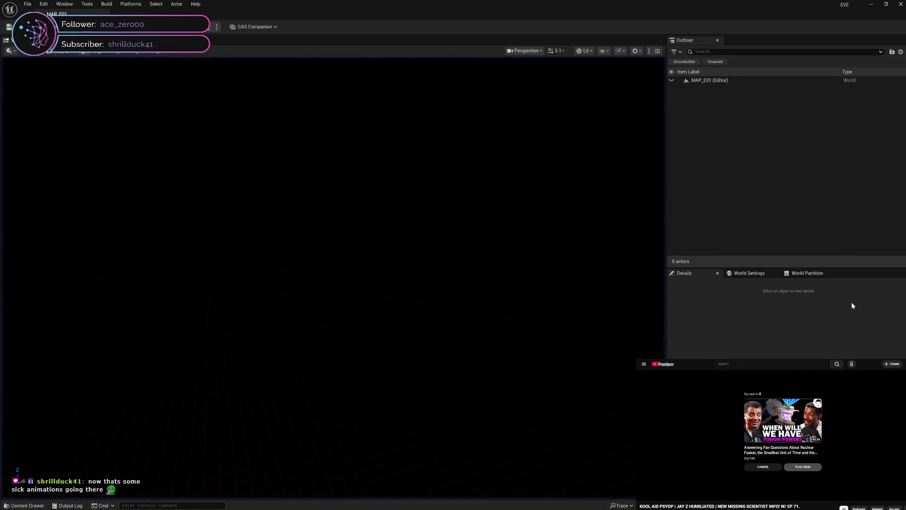
# Step: Cancel the next-video autoplay, enlarge a live stream, then reopen the Content Drawer on AI
pyautogui.click(765, 467)
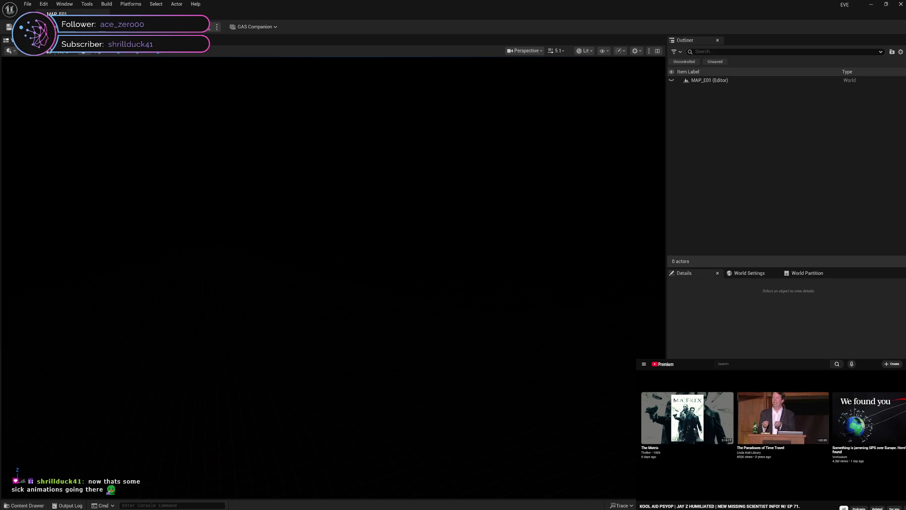
pyautogui.hotkey('ctrl', 'Tab')
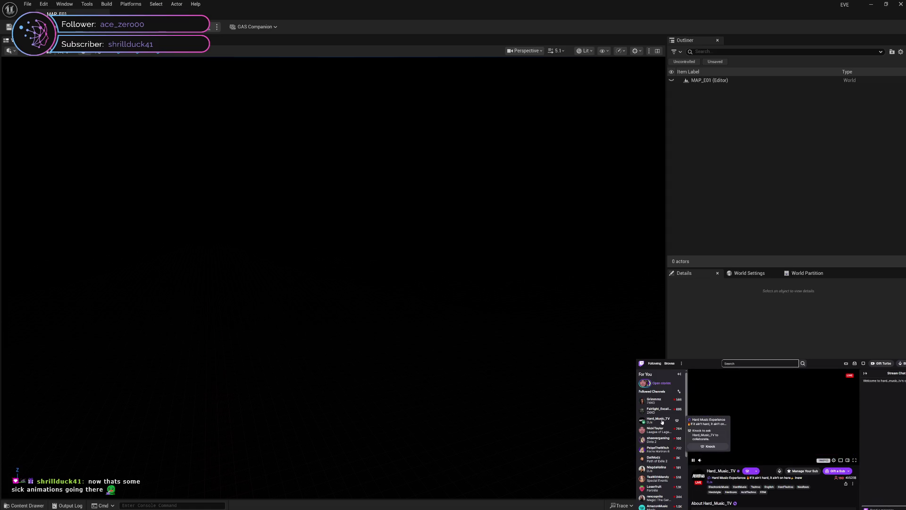
pyautogui.click(847, 460)
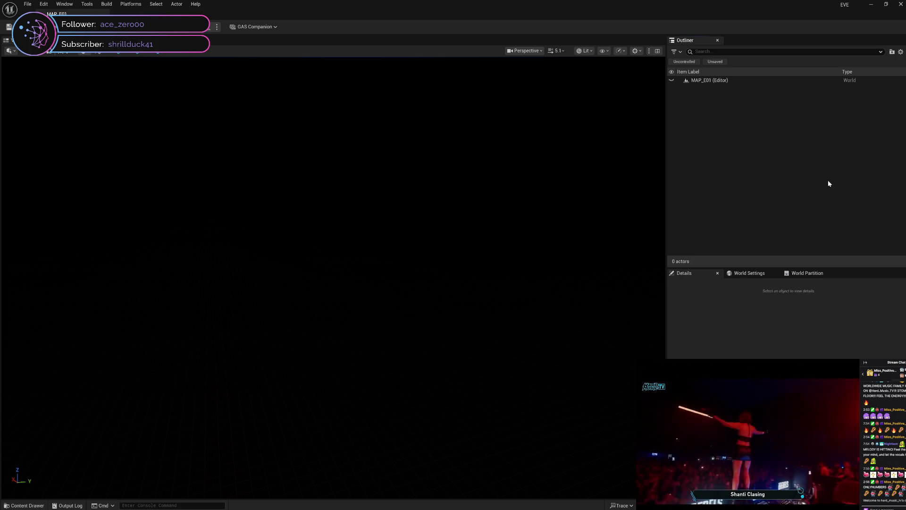
pyautogui.click(23, 504)
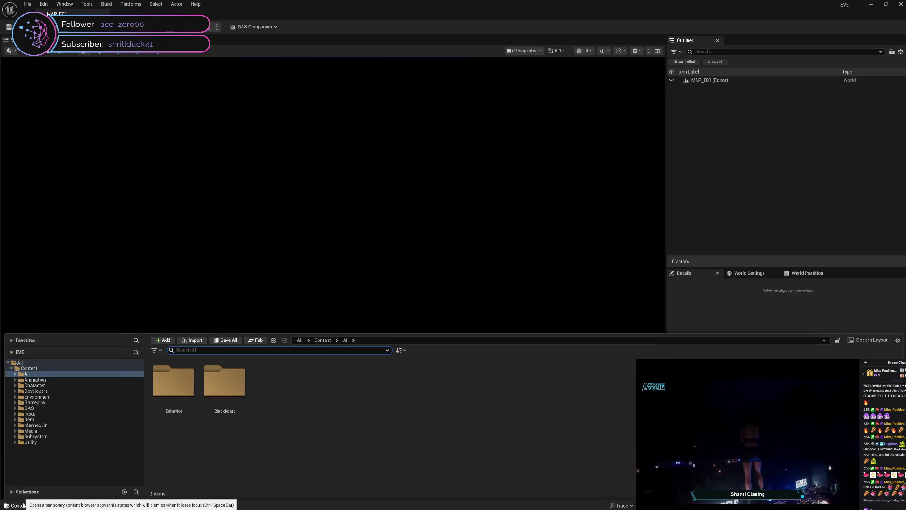
# Step: Browse the project's content folders, from Animation and Developers down to Subsystem and Utility
pyautogui.click(81, 380)
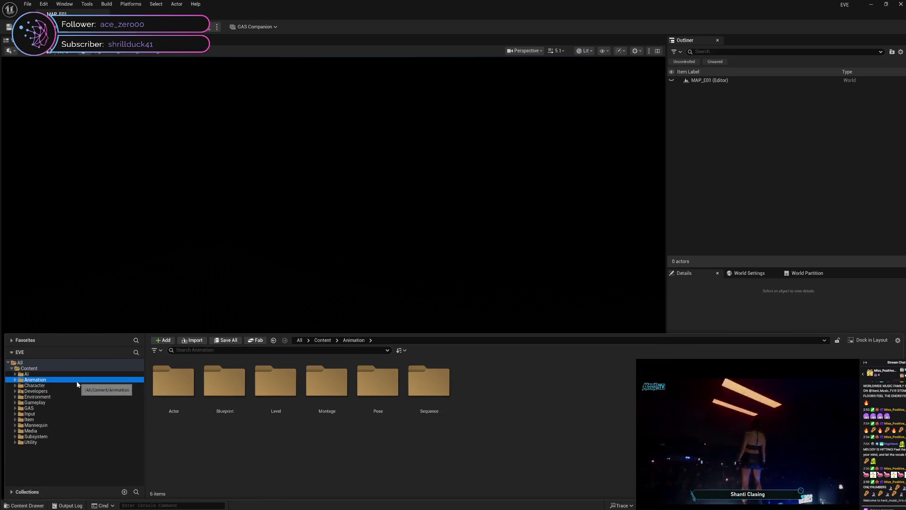
pyautogui.click(73, 385)
pyautogui.click(68, 391)
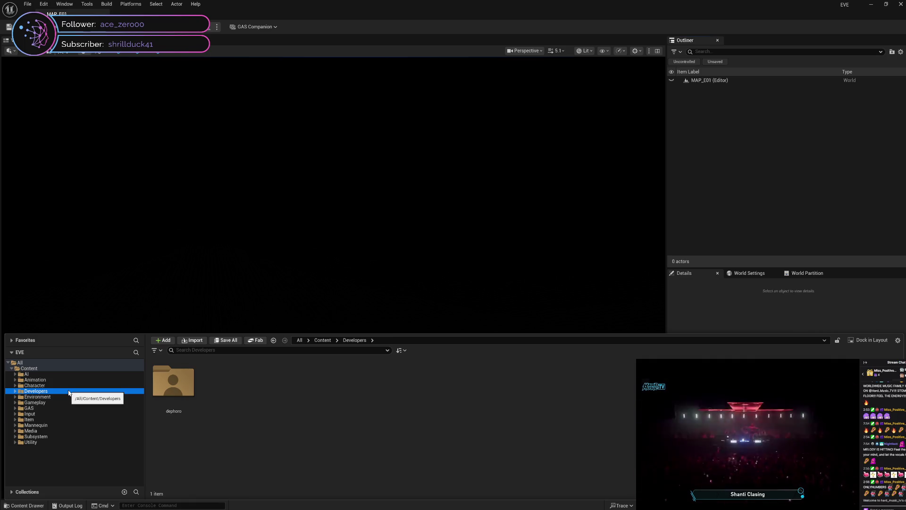
pyautogui.click(62, 398)
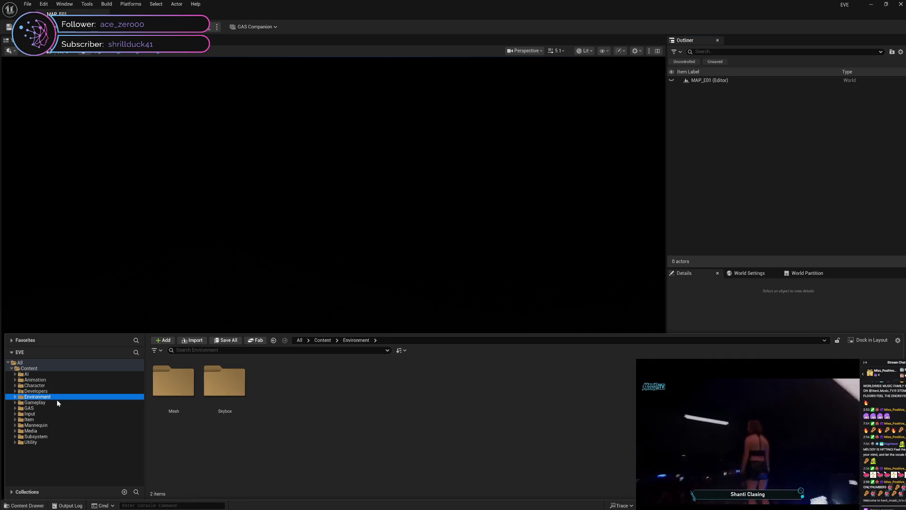
pyautogui.click(54, 402)
pyautogui.click(50, 408)
pyautogui.click(56, 414)
pyautogui.click(61, 420)
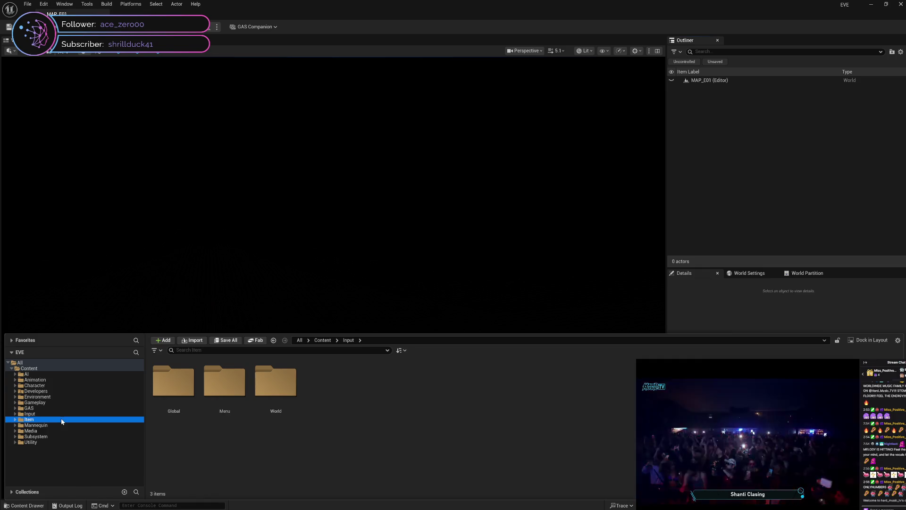
pyautogui.click(69, 425)
pyautogui.click(73, 431)
pyautogui.click(75, 436)
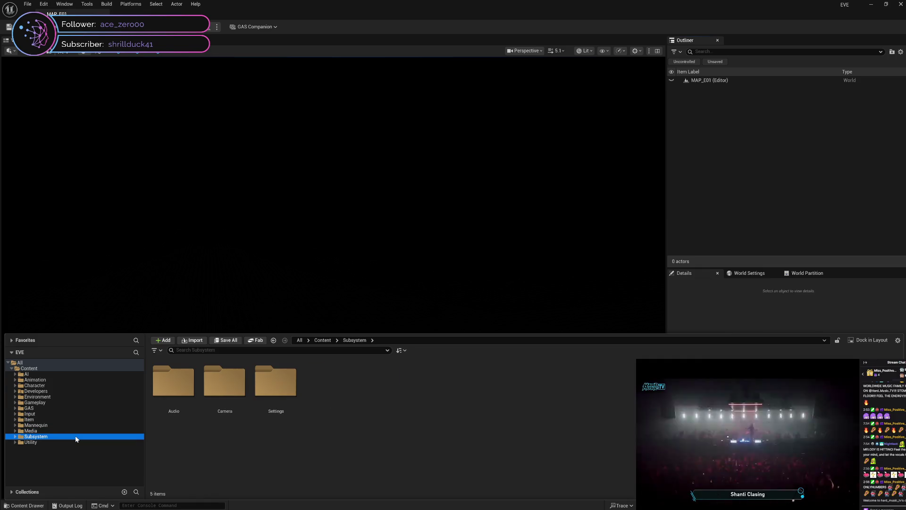
pyautogui.click(75, 442)
pyautogui.click(70, 436)
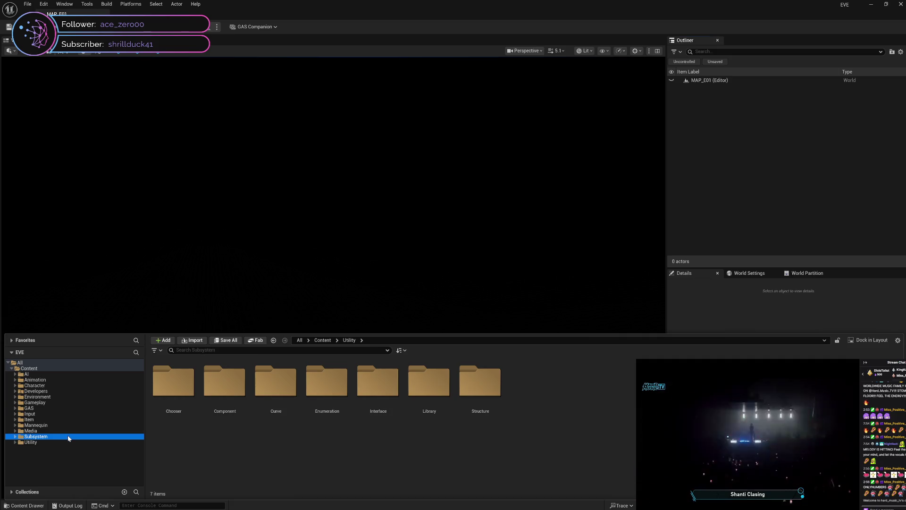
# Step: Step back up through the content folder tree to the Developers folder
pyautogui.click(67, 426)
pyautogui.click(56, 418)
pyautogui.click(55, 413)
pyautogui.click(55, 407)
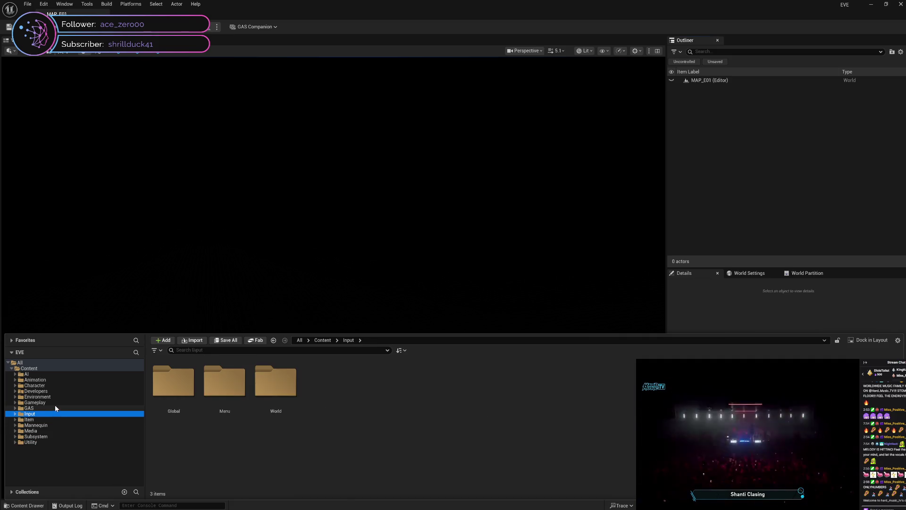
pyautogui.click(58, 403)
pyautogui.click(61, 397)
pyautogui.click(62, 392)
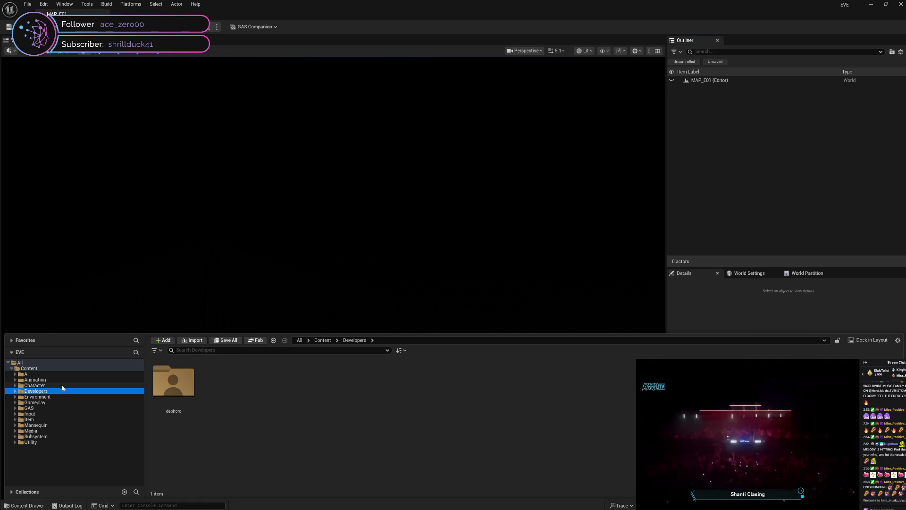
pyautogui.click(62, 385)
# Step: Expand Mannequin > Animations, show the Manny assets, and open MM_Walk_Fwd
pyautogui.click(53, 423)
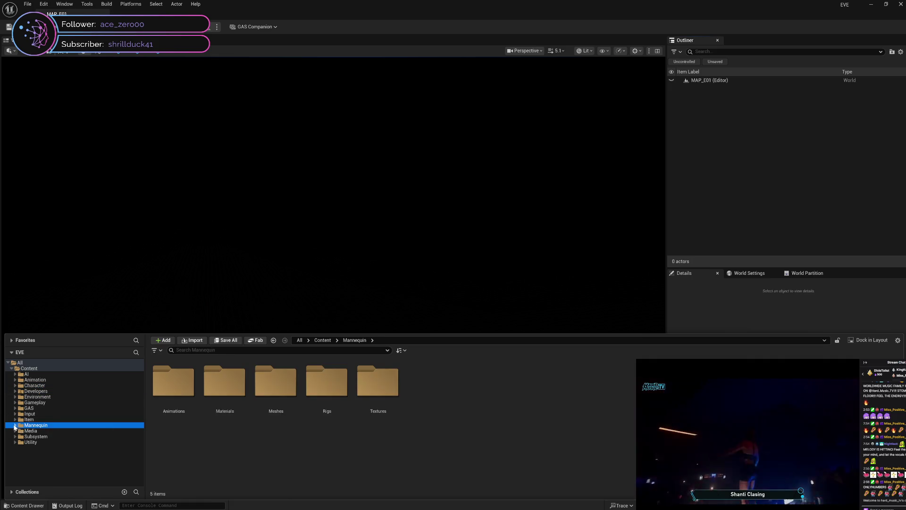
pyautogui.click(15, 425)
pyautogui.click(36, 431)
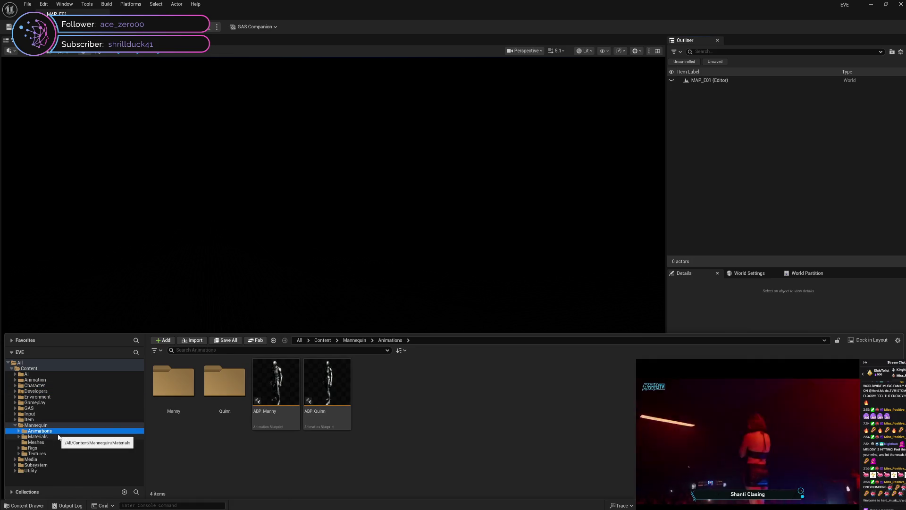
pyautogui.click(56, 436)
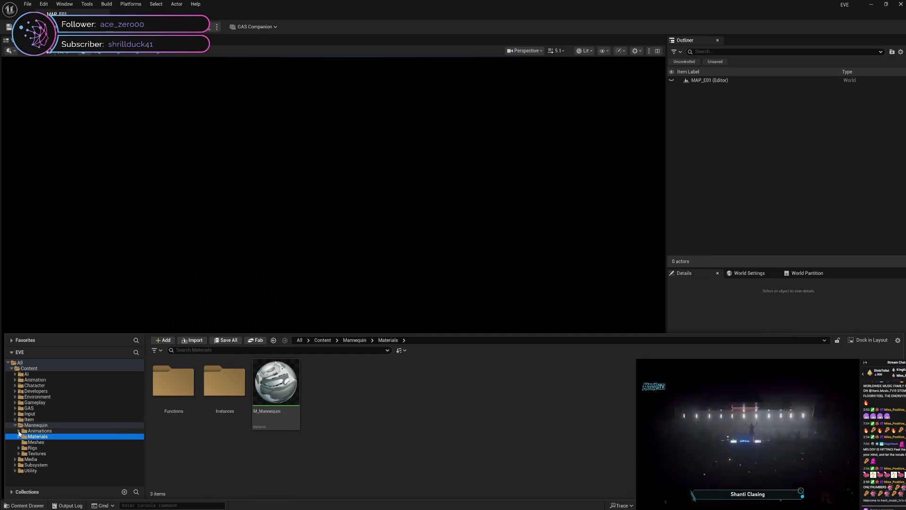
pyautogui.click(19, 431)
pyautogui.click(37, 437)
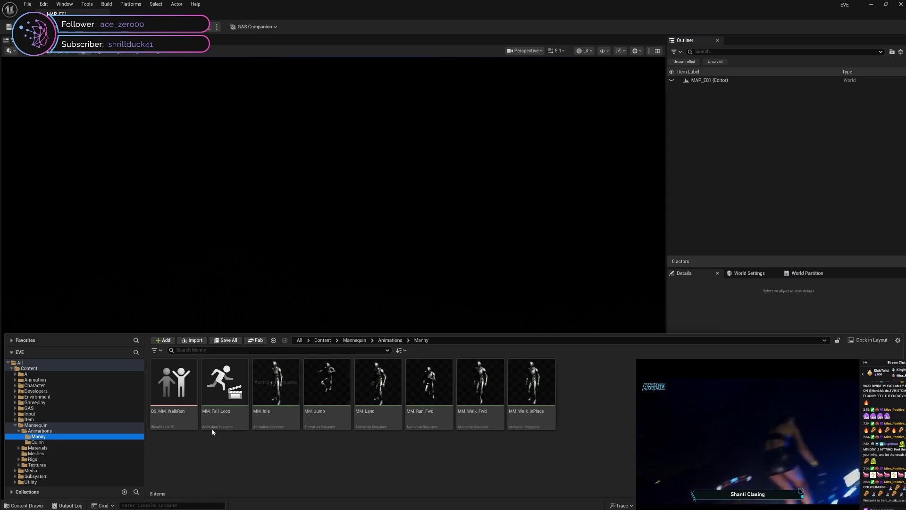
pyautogui.doubleClick(478, 424)
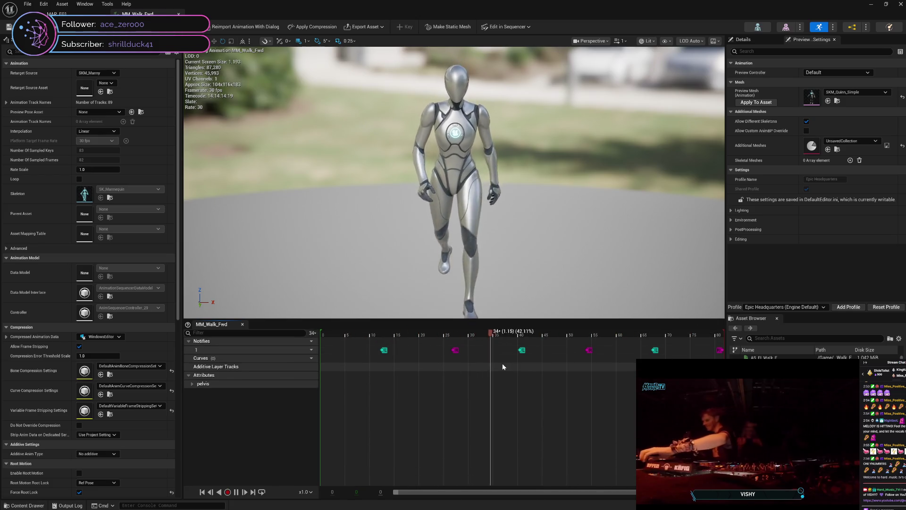
# Step: Inspect the first notify marker's options on MM_Walk_Fwd, then stop playback near the start
pyautogui.rightClick(385, 351)
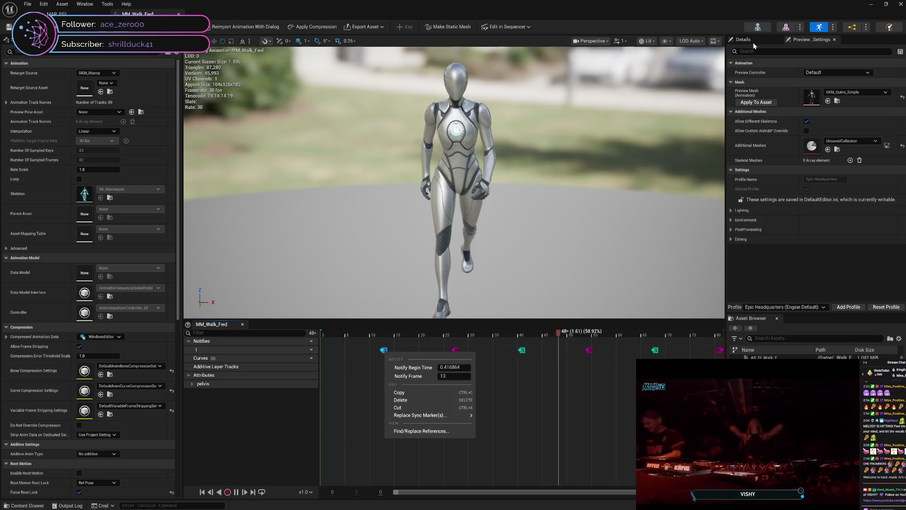
pyautogui.click(752, 41)
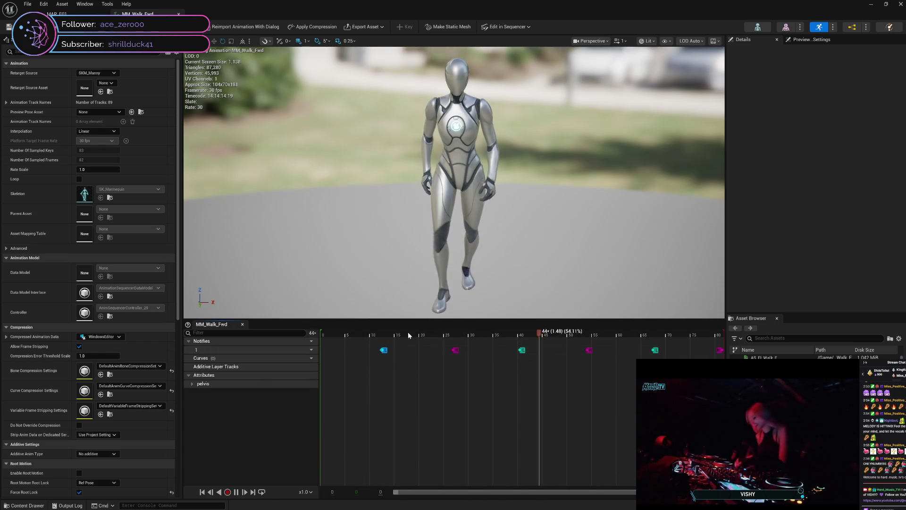
pyautogui.click(334, 334)
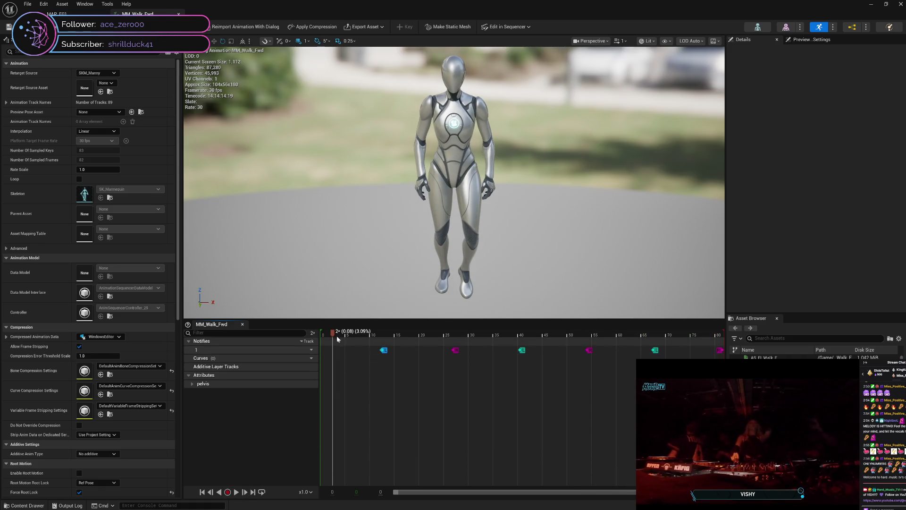
pyautogui.moveTo(333, 334)
pyautogui.mouseDown()
pyautogui.moveTo(588, 336)
pyautogui.moveTo(724, 348)
pyautogui.moveTo(319, 376)
pyautogui.moveTo(432, 365)
pyautogui.moveTo(704, 364)
pyautogui.moveTo(568, 386)
pyautogui.moveTo(658, 377)
pyautogui.moveTo(601, 392)
pyautogui.moveTo(479, 398)
pyautogui.mouseUp()
pyautogui.moveTo(395, 402)
pyautogui.mouseDown()
pyautogui.moveTo(319, 406)
pyautogui.moveTo(419, 401)
pyautogui.mouseUp()
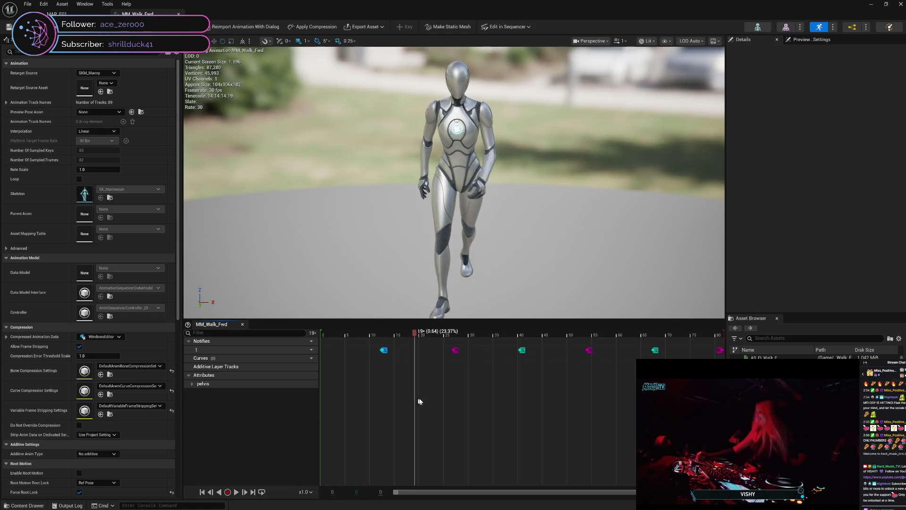
pyautogui.moveTo(475, 399); pyautogui.dragTo(722, 399)
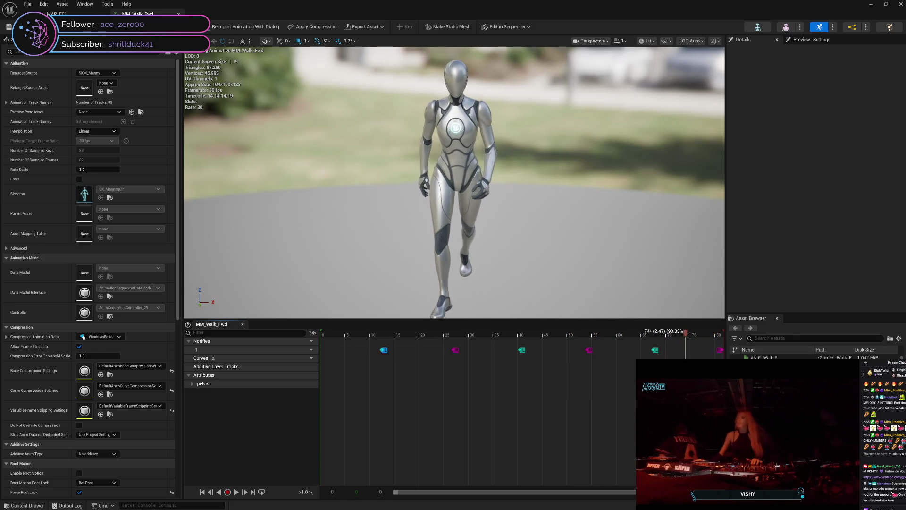
pyautogui.moveTo(622, 409)
pyautogui.mouseDown()
pyautogui.moveTo(310, 411)
pyautogui.moveTo(722, 401)
pyautogui.moveTo(311, 421)
pyautogui.mouseUp()
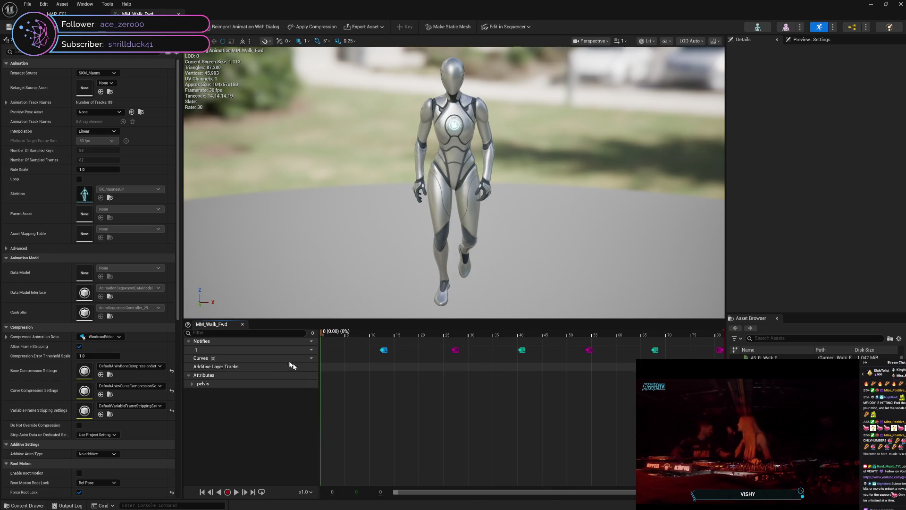
pyautogui.rightClick(383, 351)
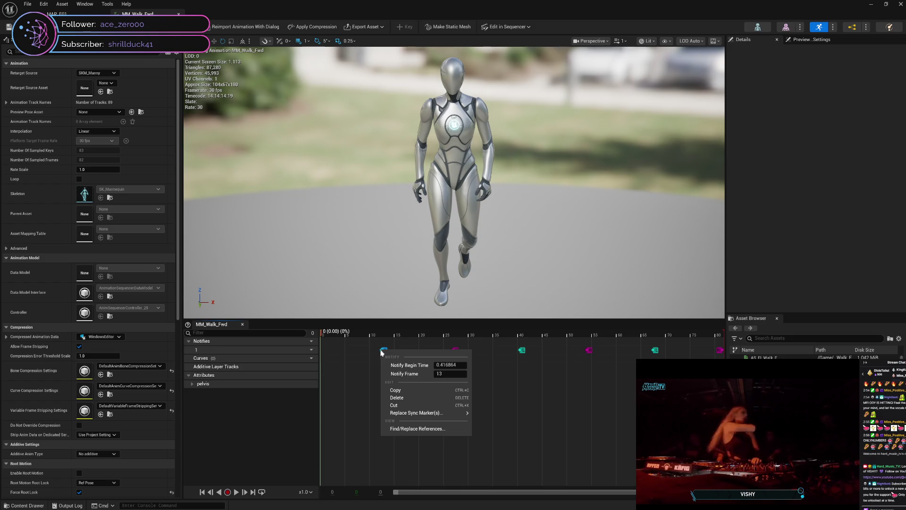
# Step: Check the teal notify and pelvis attribute tracks, collapse Attributes, and open the Content Drawer
pyautogui.click(366, 375)
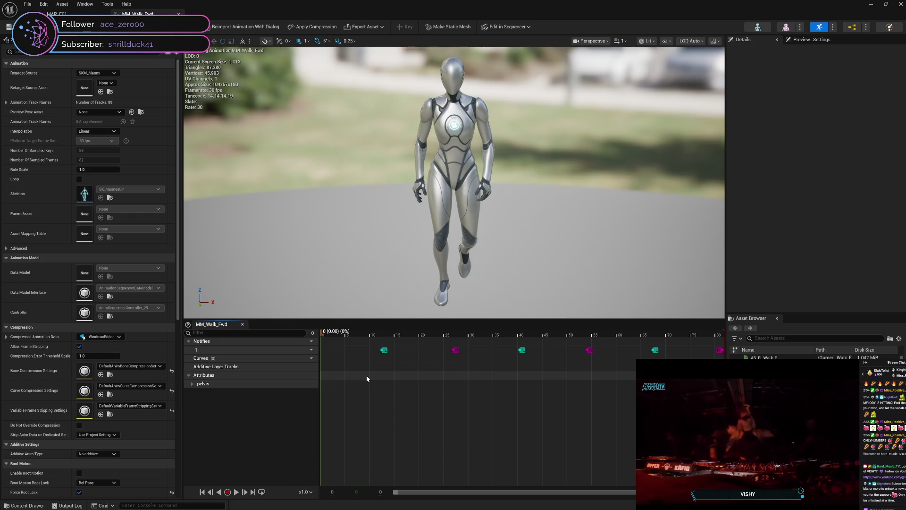
pyautogui.click(384, 350)
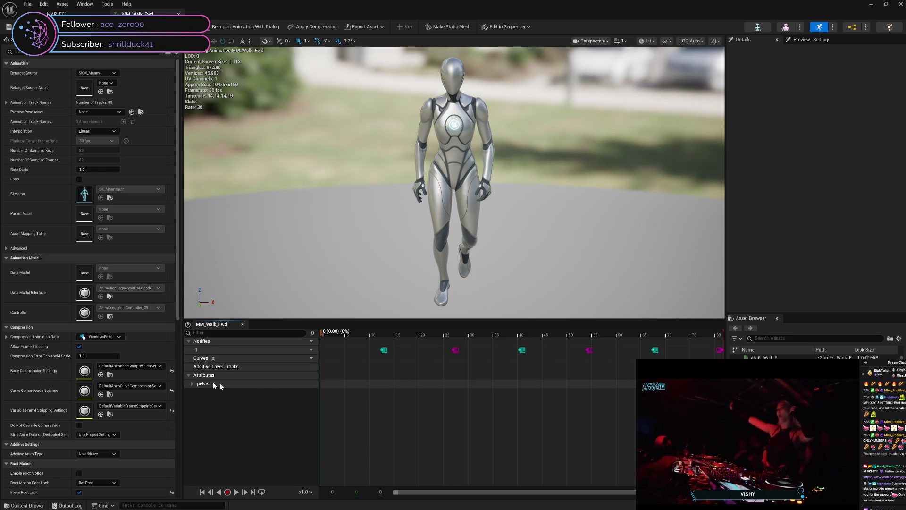
pyautogui.click(190, 385)
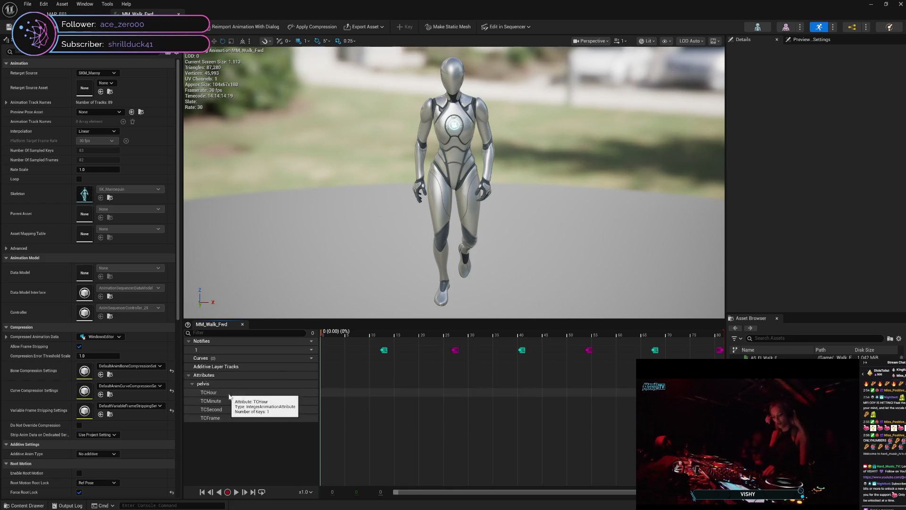
pyautogui.click(192, 384)
pyautogui.click(189, 376)
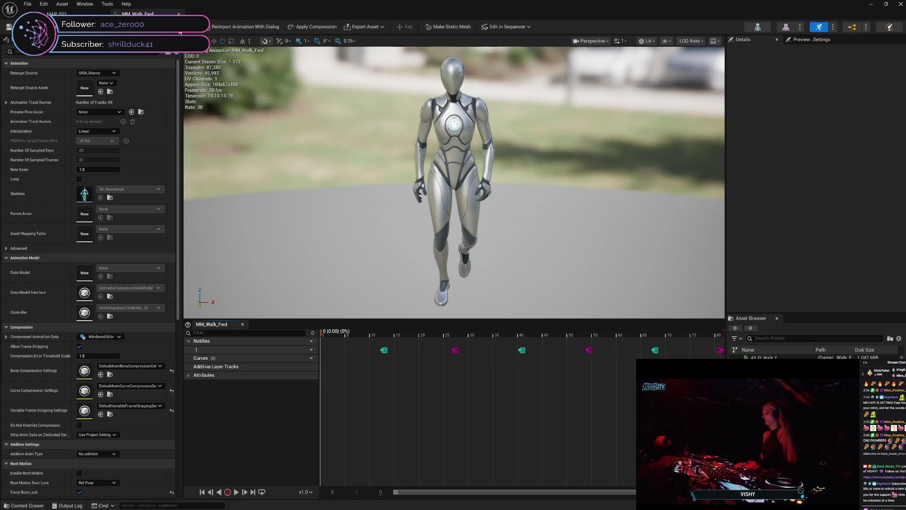
pyautogui.hotkey('ctrl', 'space')
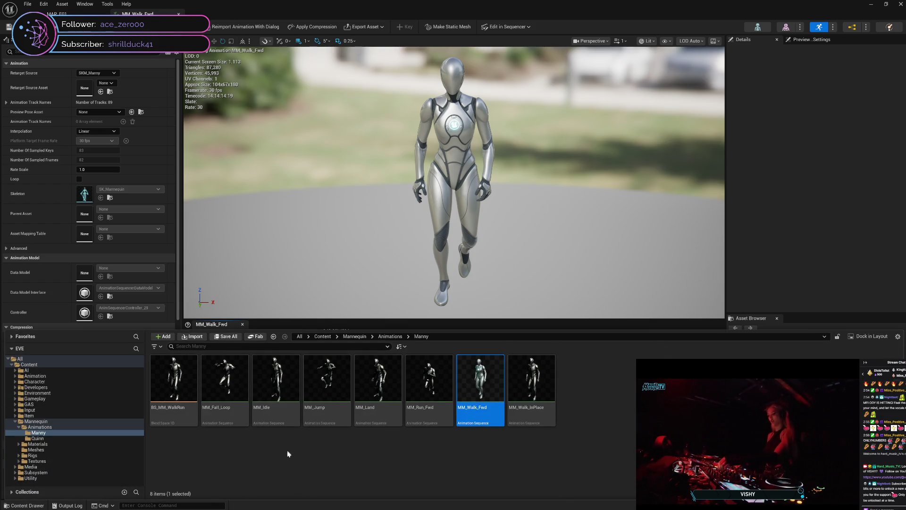
# Step: Open AS_FI_Walk_F from Animation > Sequence and close the Content Drawer
pyautogui.click(19, 376)
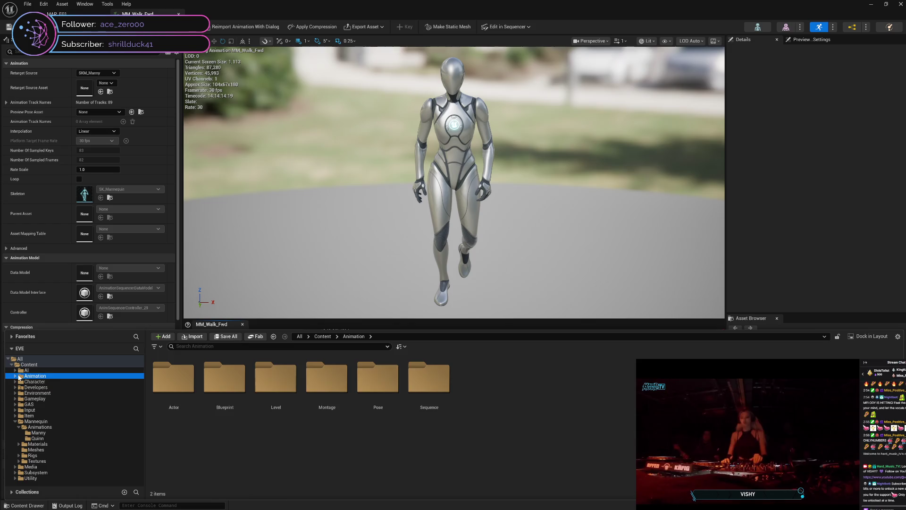
pyautogui.doubleClick(429, 377)
pyautogui.click(163, 407)
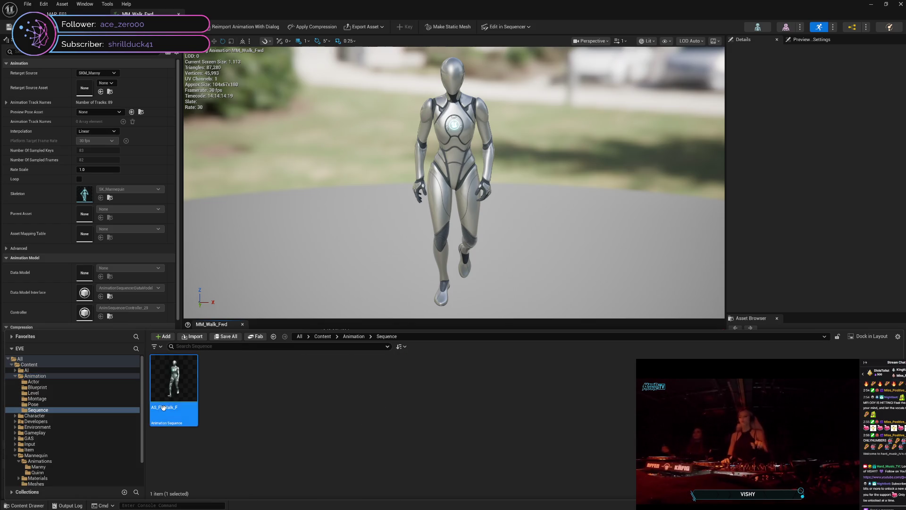
pyautogui.doubleClick(163, 408)
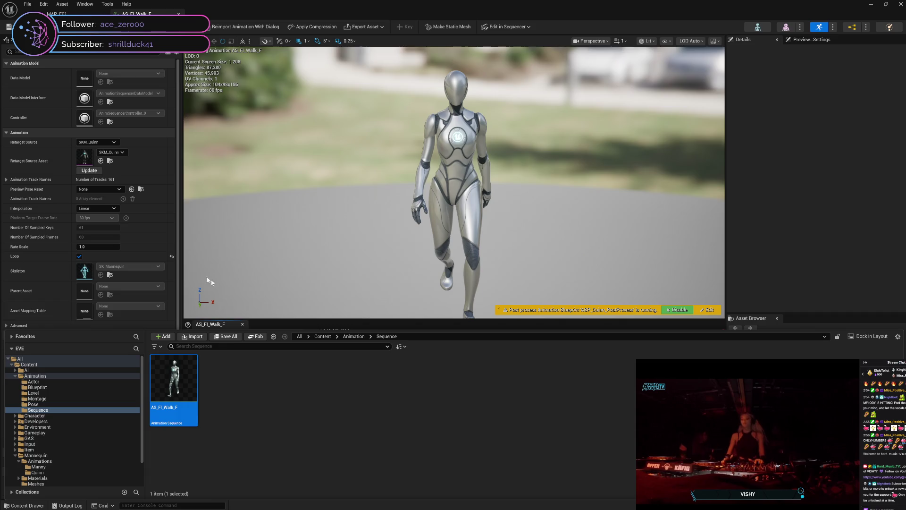
pyautogui.click(52, 313)
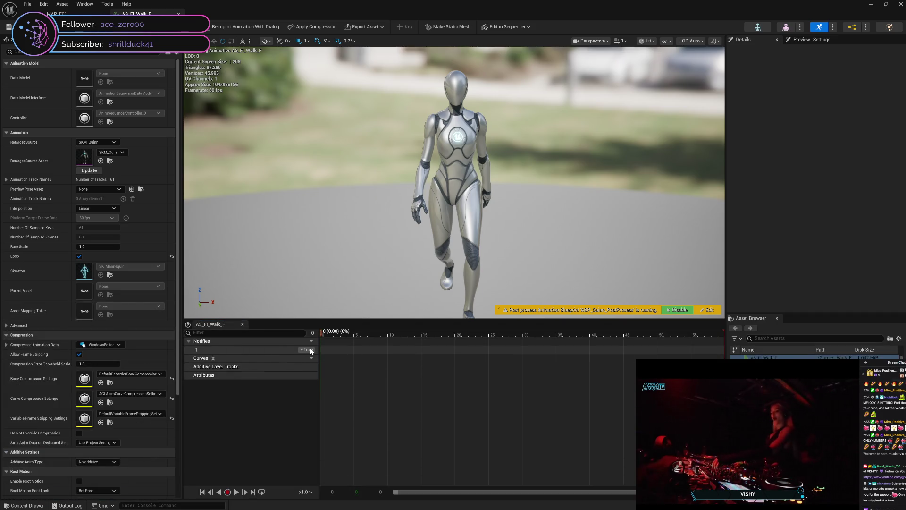
# Step: Insert a new notify track and bring up its Add Notify list
pyautogui.click(309, 349)
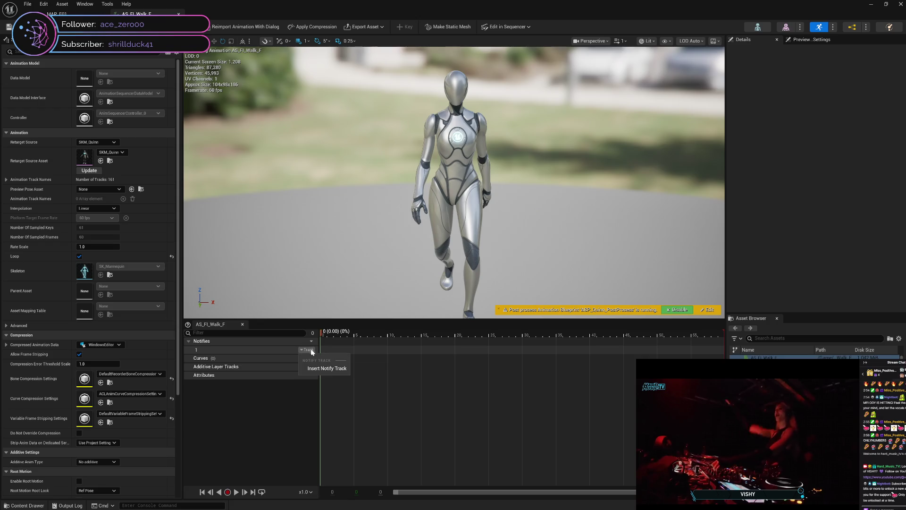
pyautogui.click(343, 370)
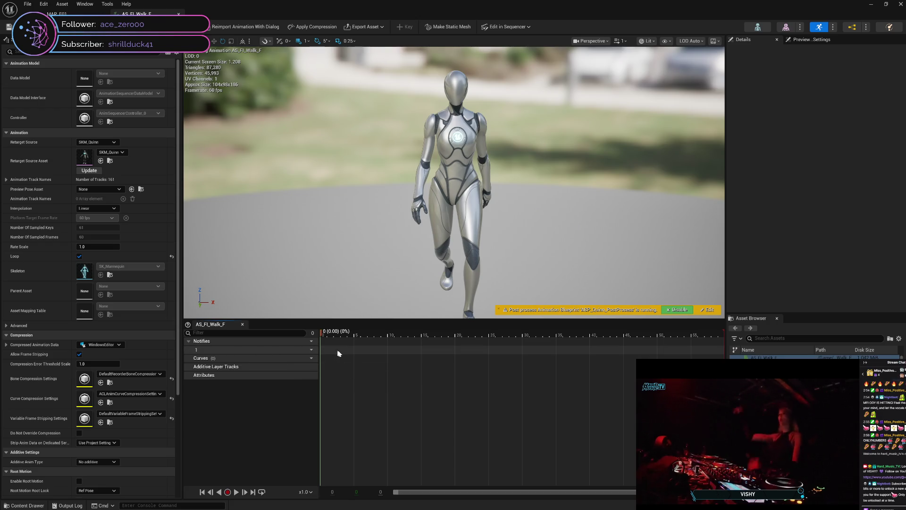
pyautogui.rightClick(344, 350)
pyautogui.moveTo(399, 368)
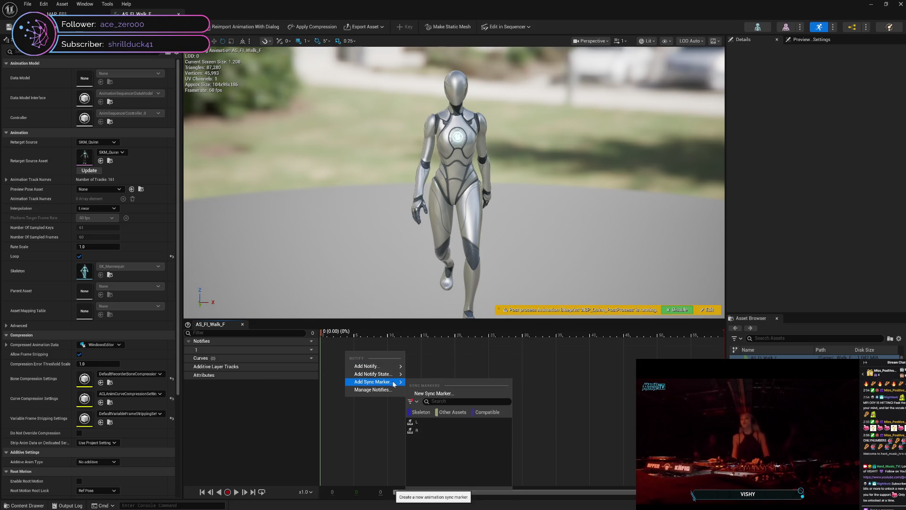
# Step: Add an L sync marker to Notifies track 1 and set its frame to 5
pyautogui.click(430, 423)
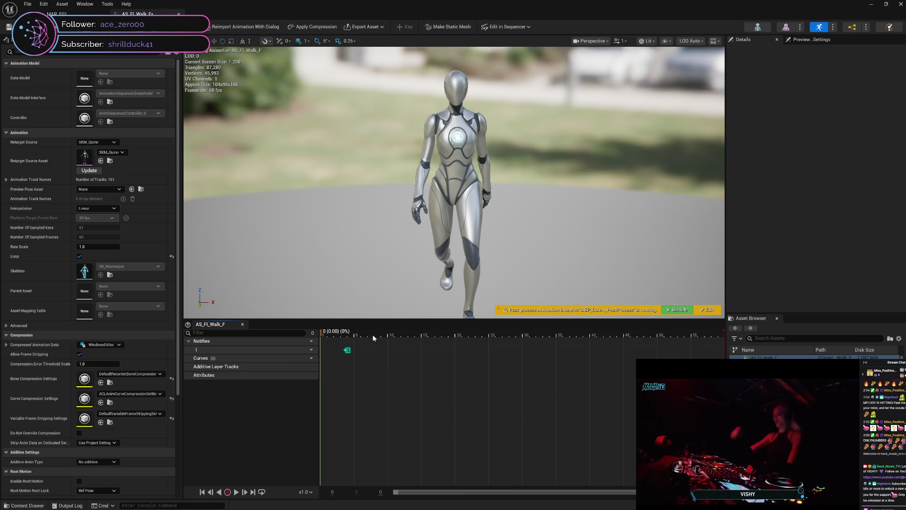
pyautogui.moveTo(323, 335)
pyautogui.mouseDown()
pyautogui.moveTo(393, 335)
pyautogui.moveTo(312, 346)
pyautogui.moveTo(394, 349)
pyautogui.moveTo(345, 352)
pyautogui.moveTo(374, 353)
pyautogui.moveTo(354, 358)
pyautogui.mouseUp()
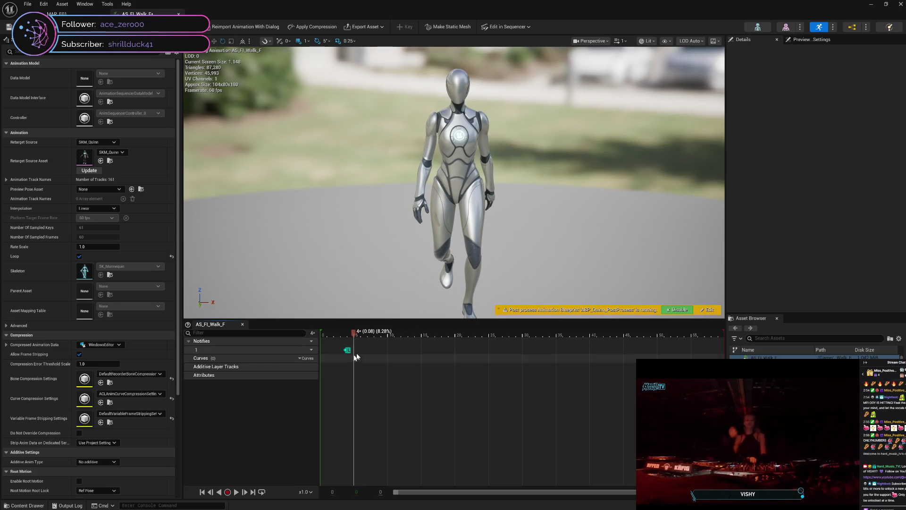
pyautogui.scroll(3, 453, 182)
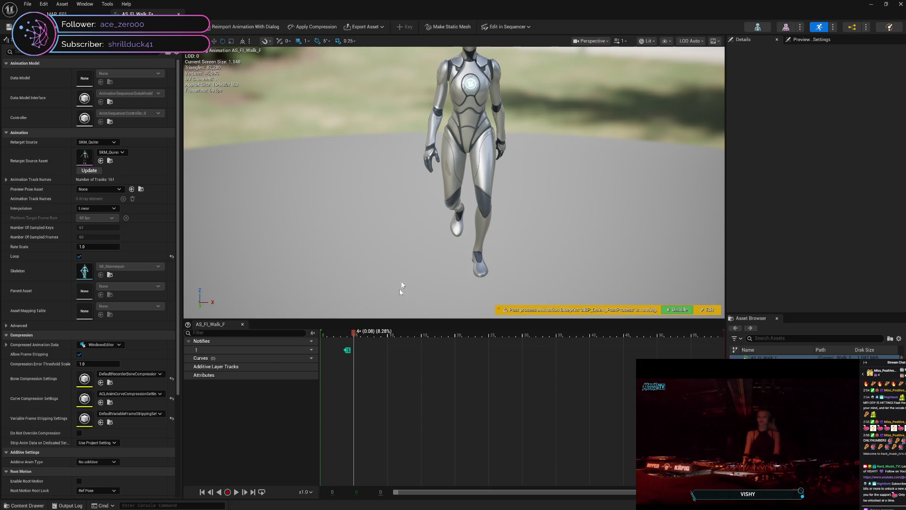
pyautogui.rightClick(347, 351)
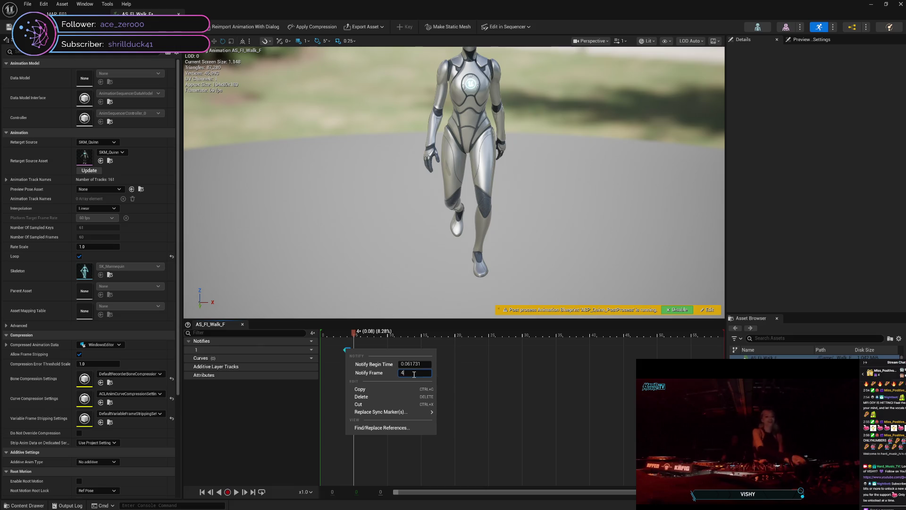
pyautogui.write('5')
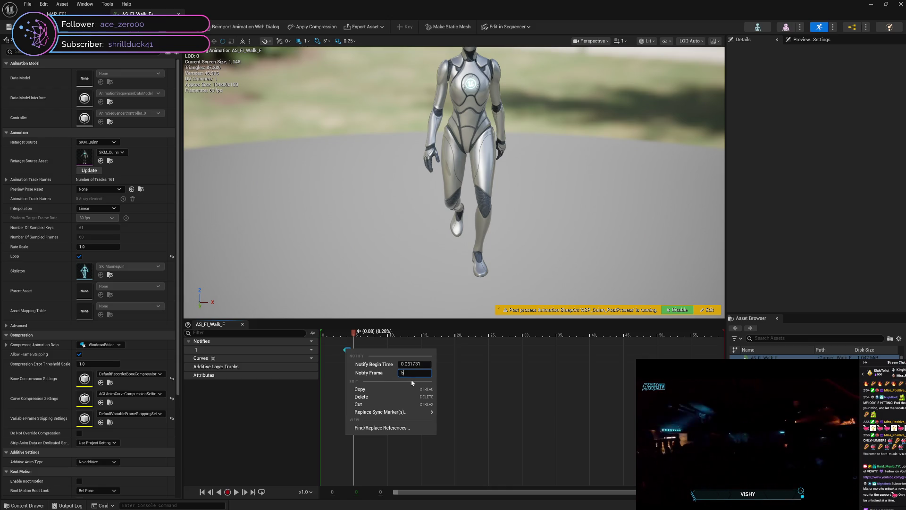
pyautogui.press('Return')
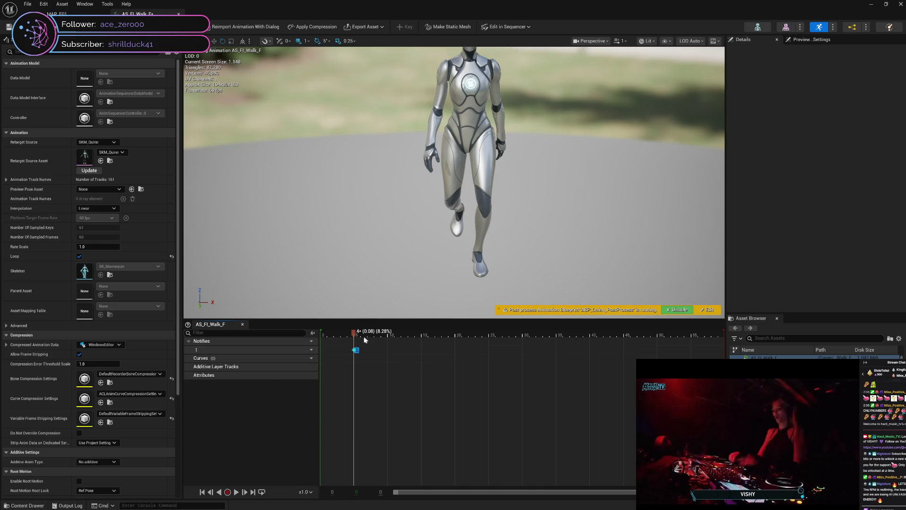
pyautogui.moveTo(357, 334); pyautogui.dragTo(555, 341)
pyautogui.rightClick(556, 342)
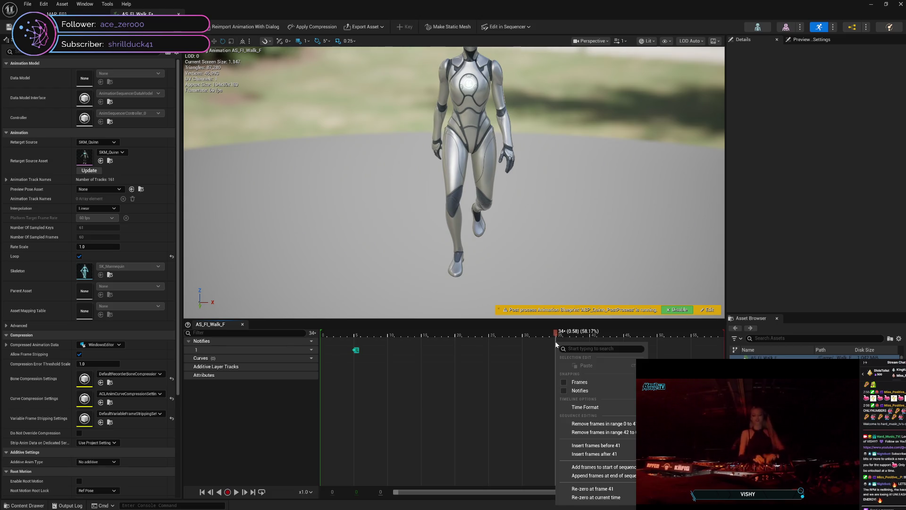
# Step: Add an R sync marker to Notifies track 1 and set its frame to 35
pyautogui.rightClick(496, 355)
pyautogui.rightClick(495, 353)
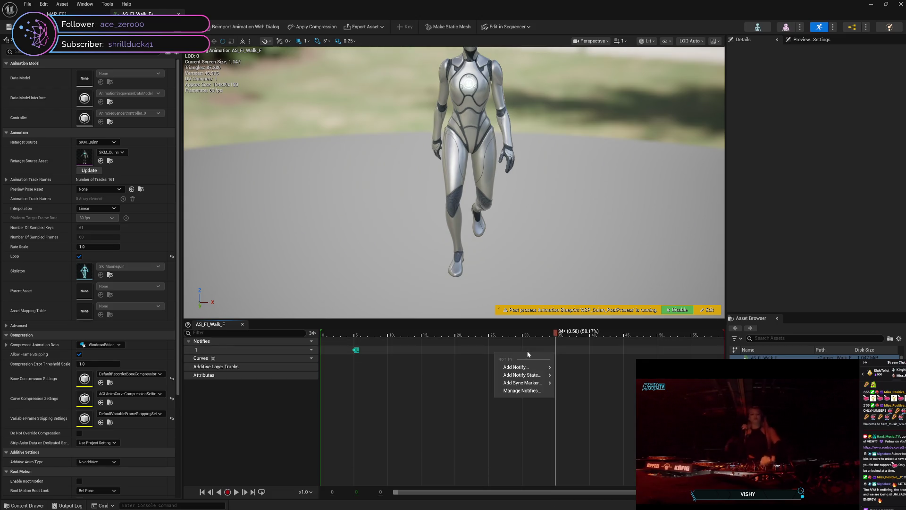
pyautogui.moveTo(524, 383)
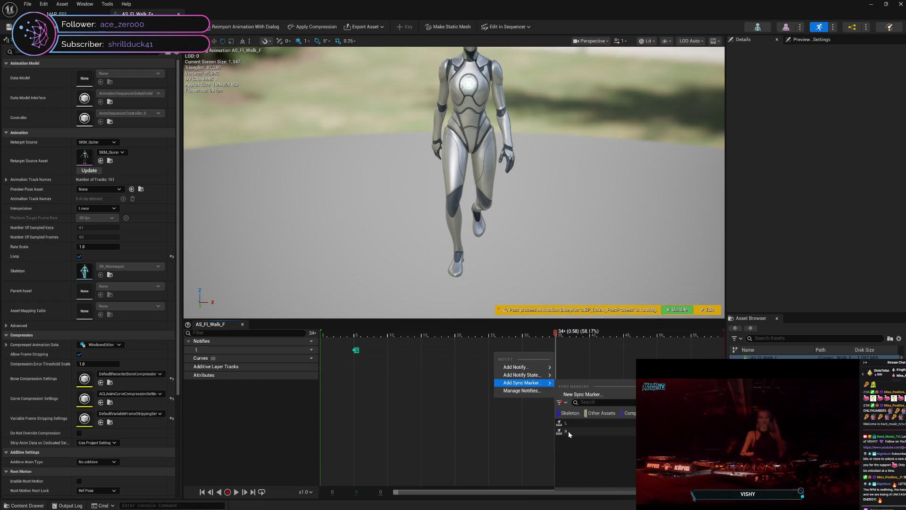
pyautogui.click(568, 432)
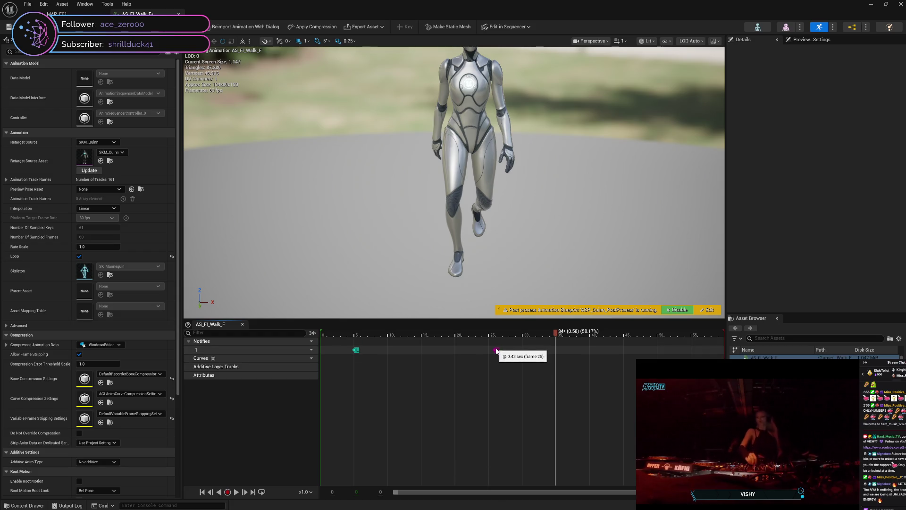
pyautogui.moveTo(496, 350); pyautogui.dragTo(466, 350)
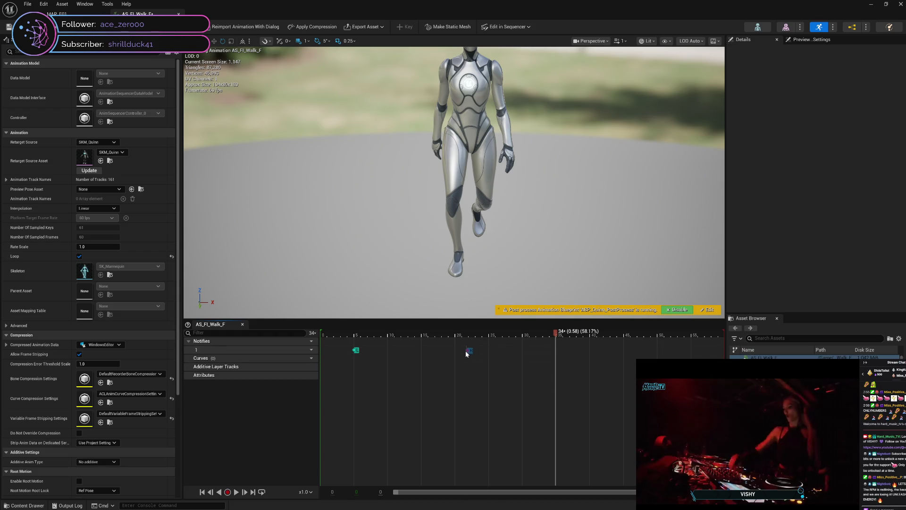
pyautogui.moveTo(549, 336)
pyautogui.mouseDown()
pyautogui.moveTo(506, 339)
pyautogui.moveTo(570, 339)
pyautogui.moveTo(556, 341)
pyautogui.mouseUp()
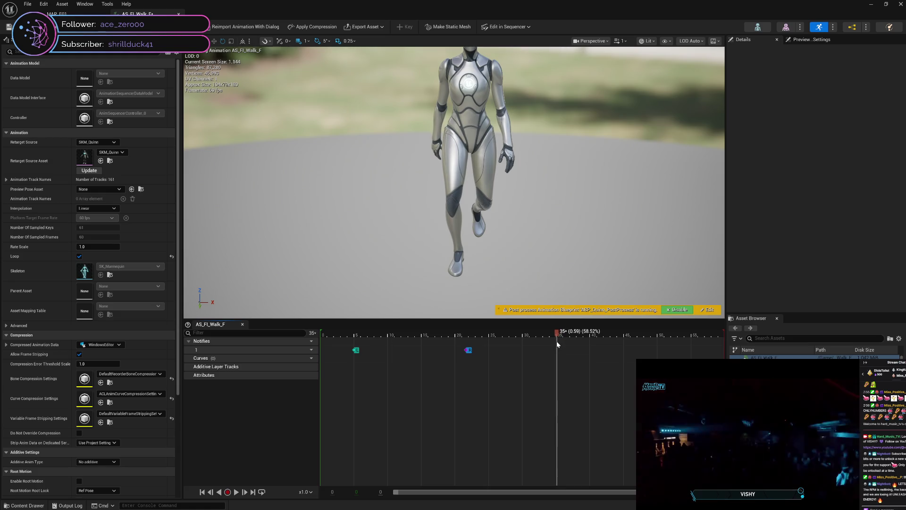
pyautogui.rightClick(467, 351)
pyautogui.click(531, 373)
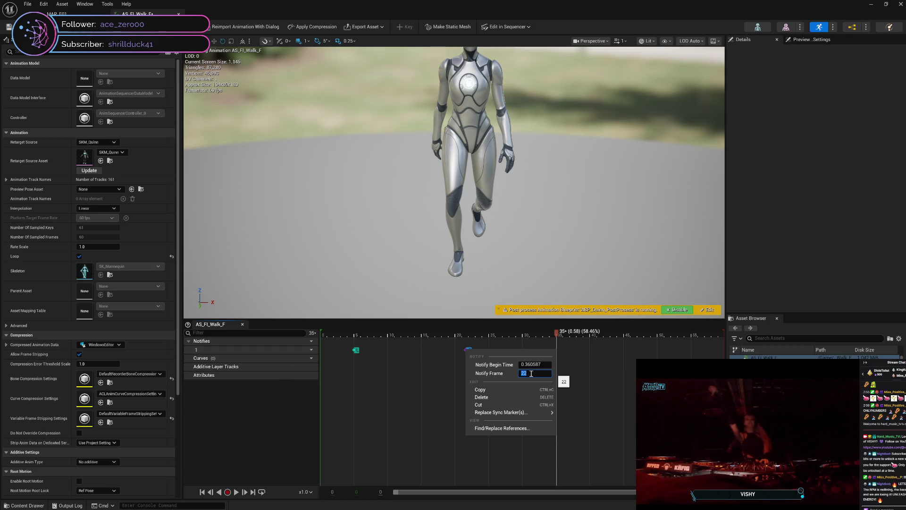
pyautogui.press('Return')
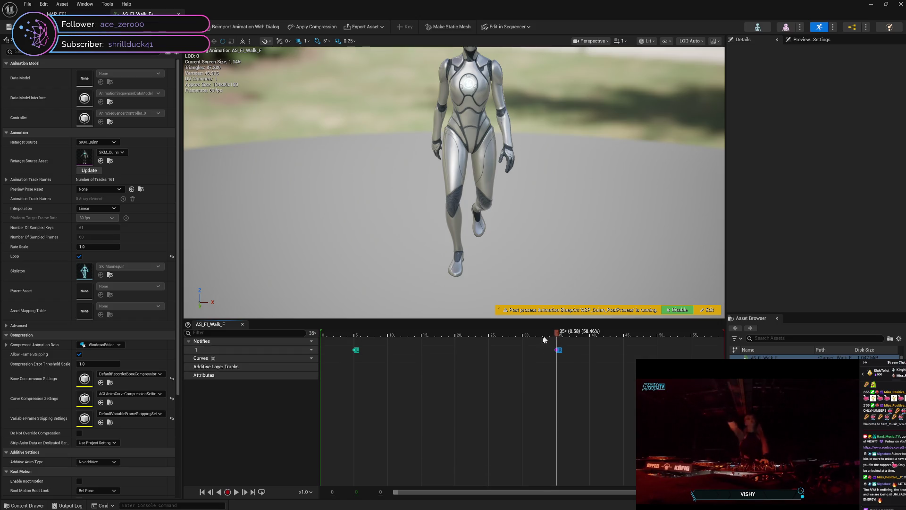
# Step: Scrub back over the early walk poses and save AS_FI_Walk_F
pyautogui.moveTo(543, 339)
pyautogui.mouseDown()
pyautogui.moveTo(331, 361)
pyautogui.moveTo(405, 373)
pyautogui.moveTo(694, 377)
pyautogui.moveTo(319, 401)
pyautogui.moveTo(726, 410)
pyautogui.mouseUp()
pyautogui.moveTo(616, 428)
pyautogui.mouseDown()
pyautogui.moveTo(301, 429)
pyautogui.moveTo(723, 427)
pyautogui.moveTo(303, 441)
pyautogui.moveTo(722, 449)
pyautogui.mouseUp()
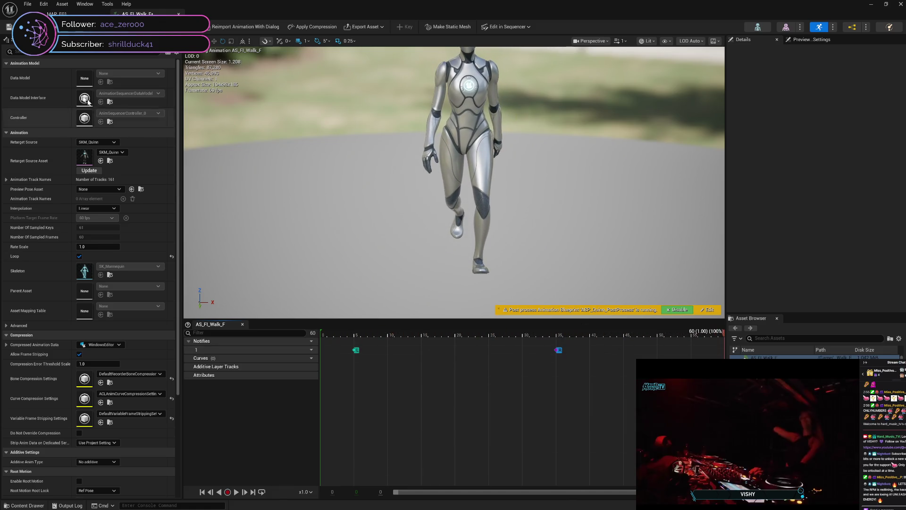
pyautogui.click(8, 27)
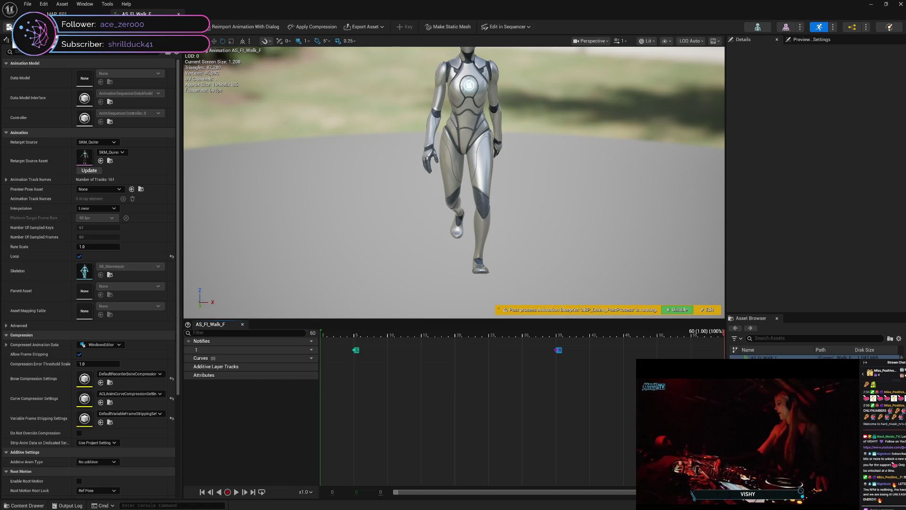
# Step: Browse Content > Mannequin > Animations > Quinn and open MF_Walk_Fwd
pyautogui.click(7, 505)
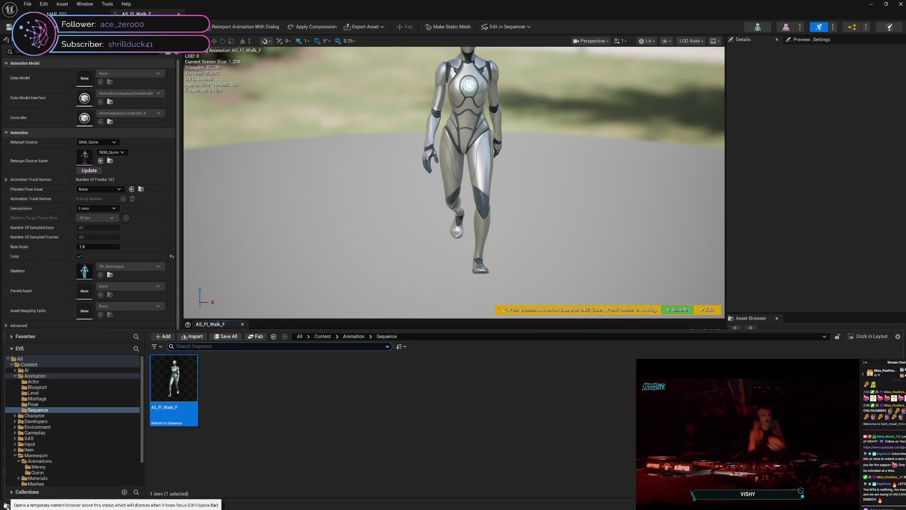
pyautogui.click(61, 416)
pyautogui.press('Down')
pyautogui.press('Down')
pyautogui.press('Down')
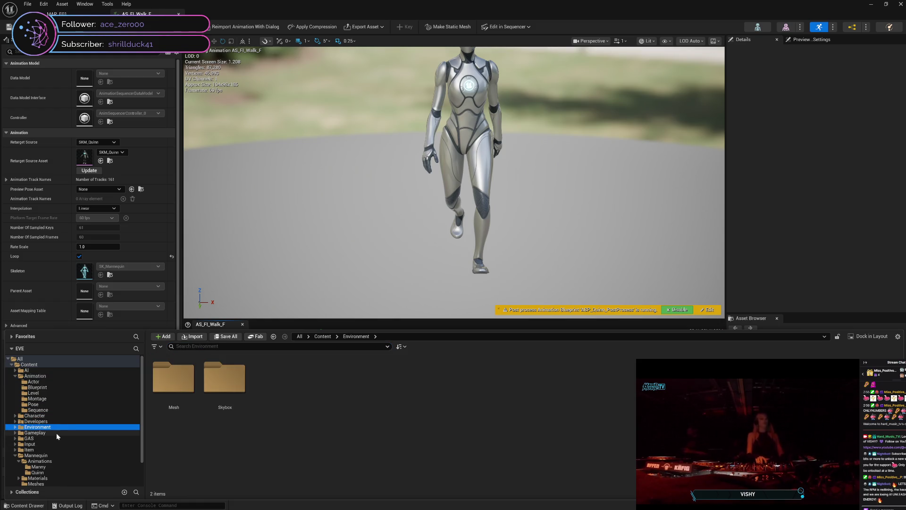
pyautogui.press('Down')
pyautogui.press('Down')
pyautogui.click(57, 454)
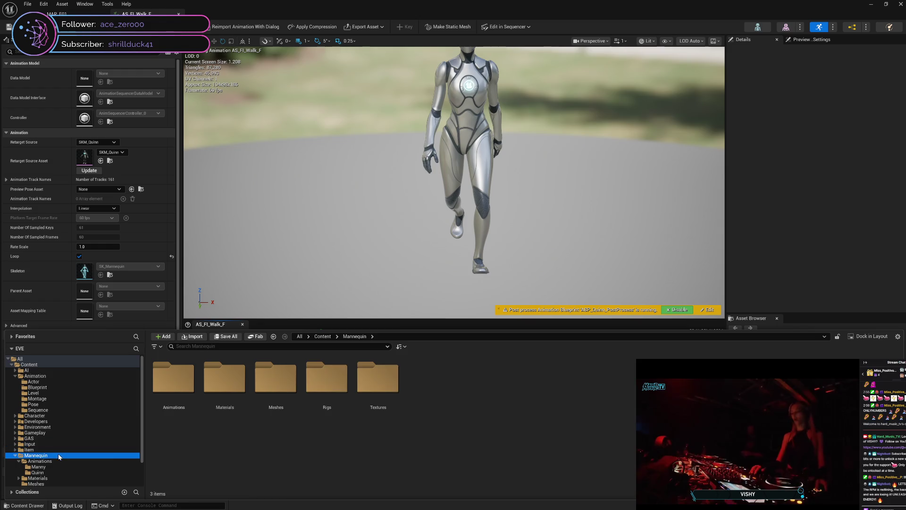
pyautogui.click(61, 466)
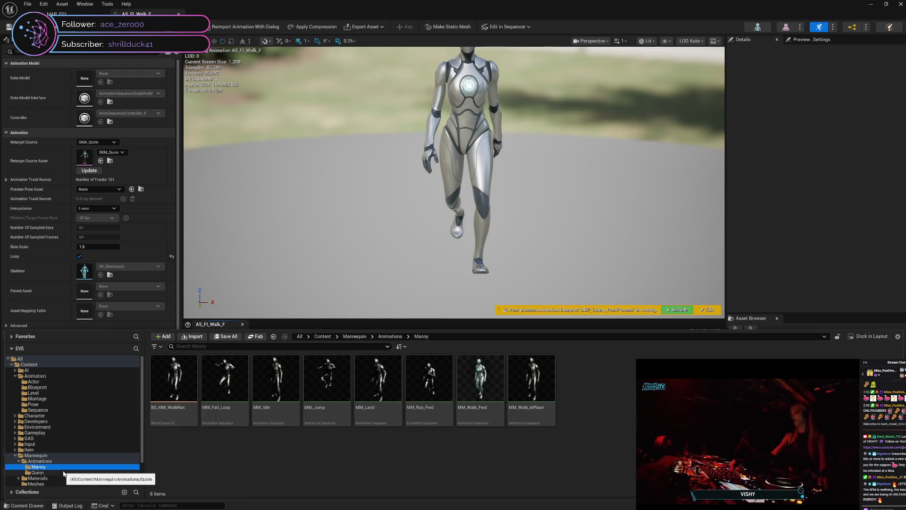
pyautogui.click(63, 472)
pyautogui.doubleClick(326, 411)
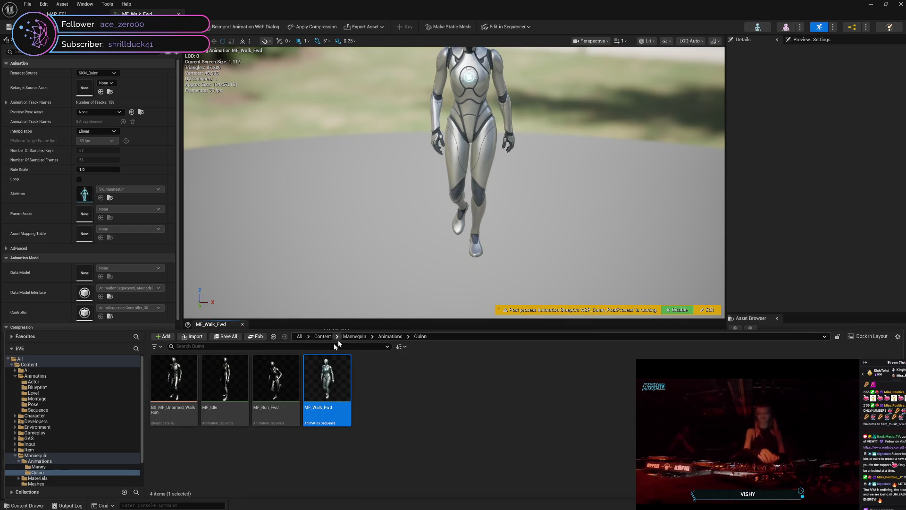
# Step: Open AS_Fl_Walk_F from the Sequence folder, stop its preview, and scrub to frame 4
pyautogui.click(55, 409)
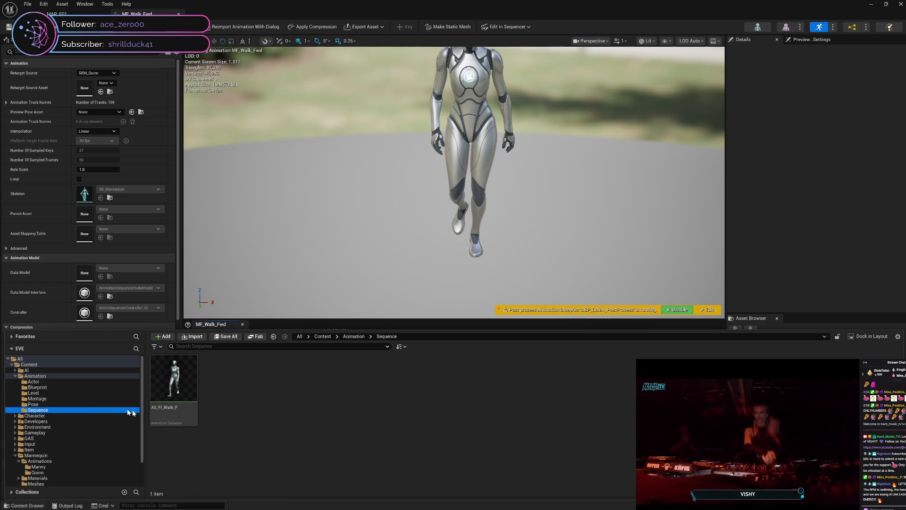
pyautogui.rightClick(155, 406)
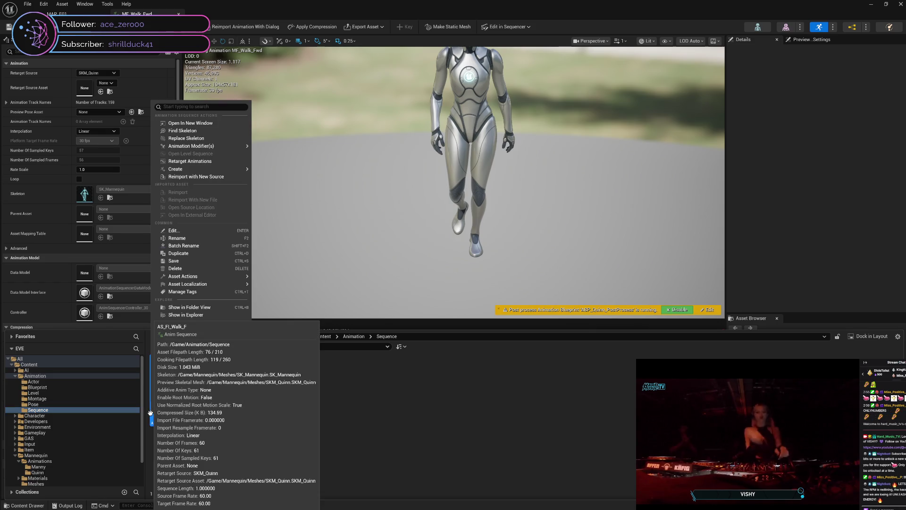
pyautogui.click(222, 128)
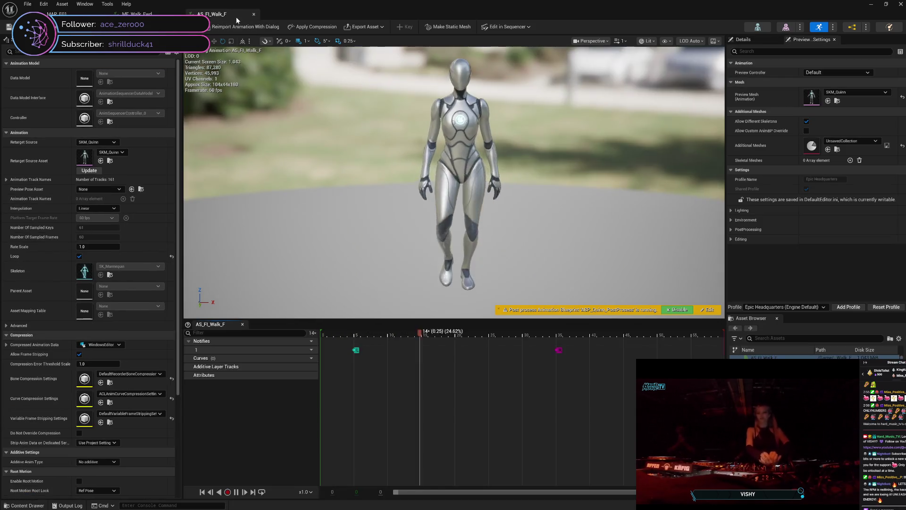
pyautogui.click(236, 491)
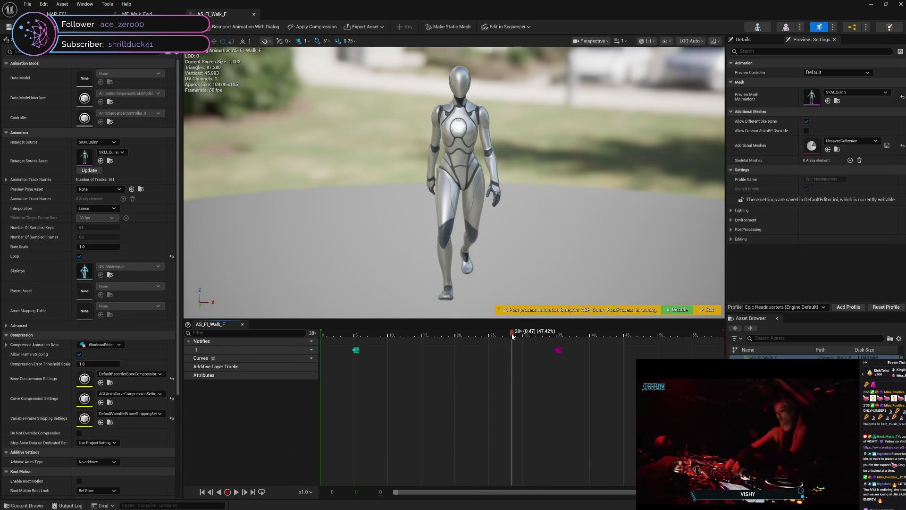
pyautogui.moveTo(509, 336); pyautogui.dragTo(349, 336)
# Step: In MF_Walk_Fwd, scrub from frame 2 to frame 12 to compare marker timing
pyautogui.click(129, 14)
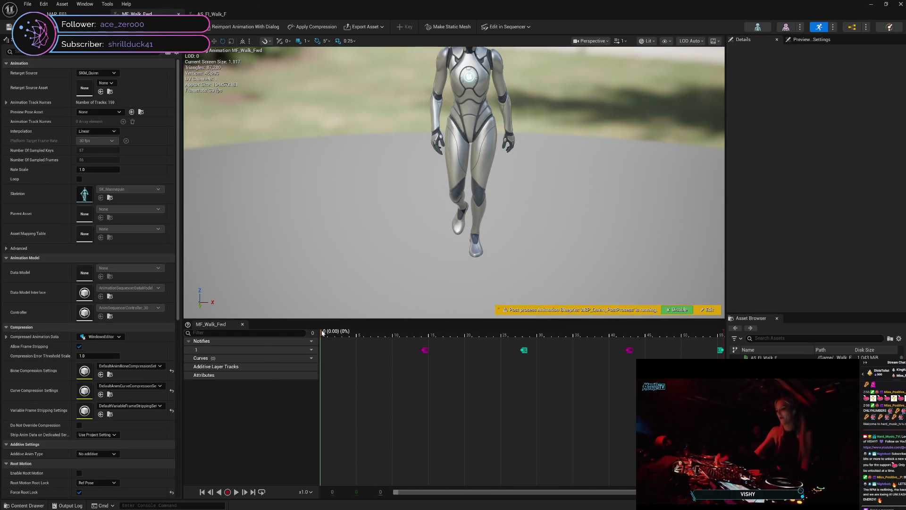
pyautogui.click(338, 334)
pyautogui.moveTo(338, 334)
pyautogui.mouseDown()
pyautogui.moveTo(540, 346)
pyautogui.moveTo(465, 363)
pyautogui.moveTo(692, 358)
pyautogui.mouseUp()
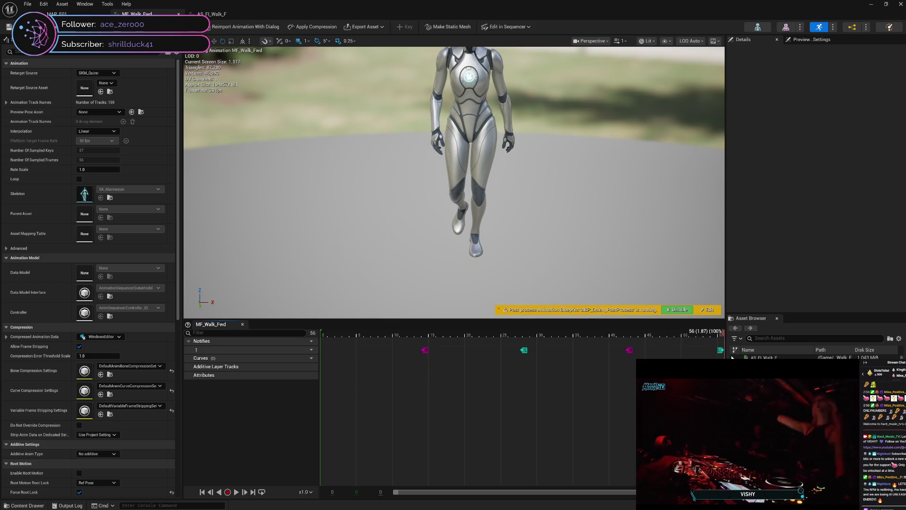
pyautogui.moveTo(722, 358)
pyautogui.mouseDown()
pyautogui.moveTo(599, 358)
pyautogui.moveTo(627, 357)
pyautogui.mouseUp()
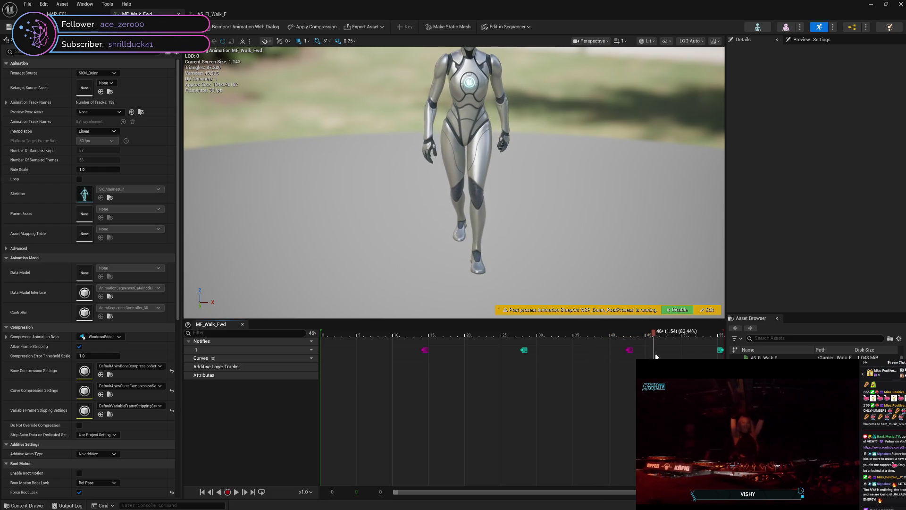
pyautogui.moveTo(720, 355); pyautogui.dragTo(739, 355)
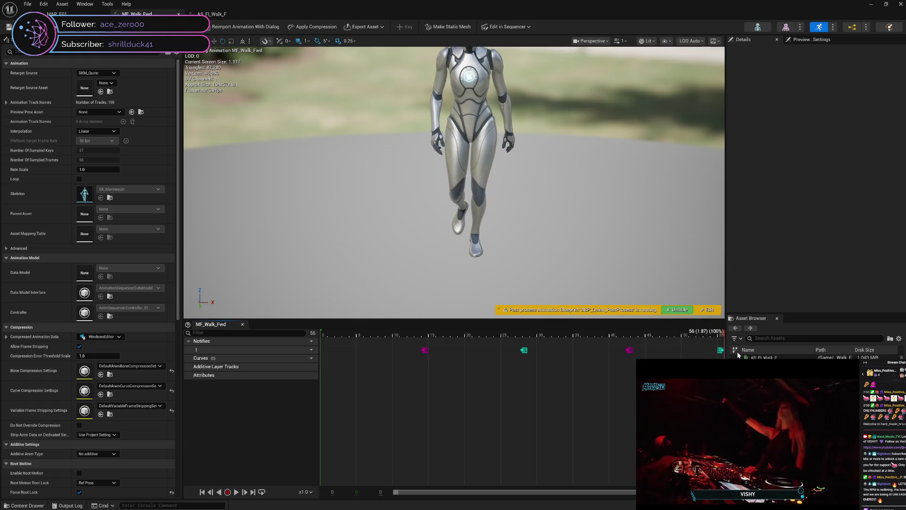
pyautogui.moveTo(678, 361)
pyautogui.mouseDown()
pyautogui.moveTo(318, 366)
pyautogui.moveTo(688, 364)
pyautogui.moveTo(588, 381)
pyautogui.moveTo(318, 375)
pyautogui.moveTo(453, 366)
pyautogui.moveTo(583, 380)
pyautogui.moveTo(703, 376)
pyautogui.moveTo(372, 384)
pyautogui.mouseUp()
pyautogui.moveTo(327, 385); pyautogui.dragTo(635, 397)
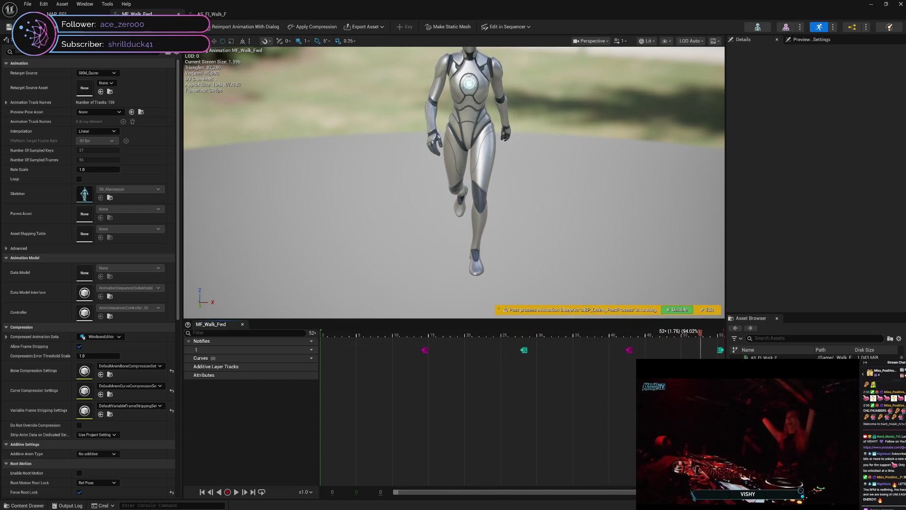
pyautogui.moveTo(454, 409)
pyautogui.mouseDown()
pyautogui.moveTo(318, 406)
pyautogui.moveTo(340, 415)
pyautogui.moveTo(374, 402)
pyautogui.moveTo(541, 396)
pyautogui.mouseUp()
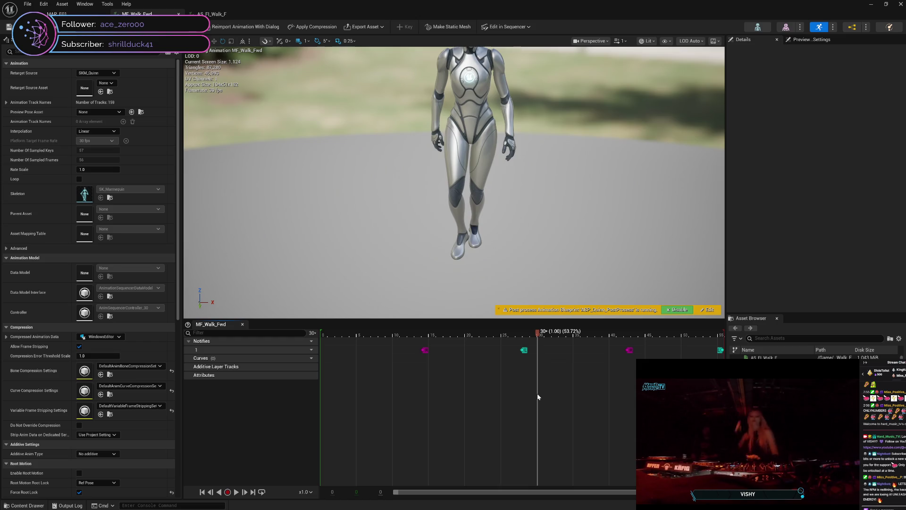
pyautogui.moveTo(538, 395); pyautogui.dragTo(722, 397)
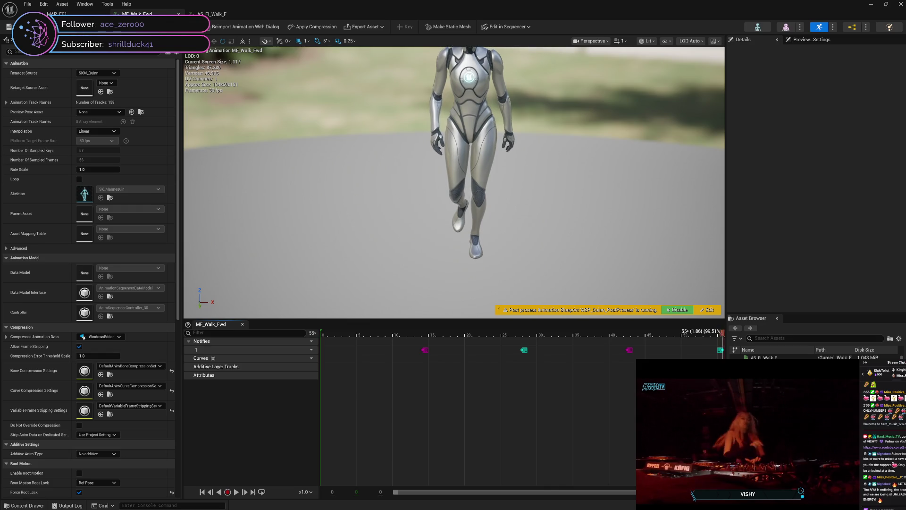
pyautogui.moveTo(629, 406)
pyautogui.mouseDown()
pyautogui.moveTo(375, 410)
pyautogui.moveTo(319, 423)
pyautogui.moveTo(648, 405)
pyautogui.mouseUp()
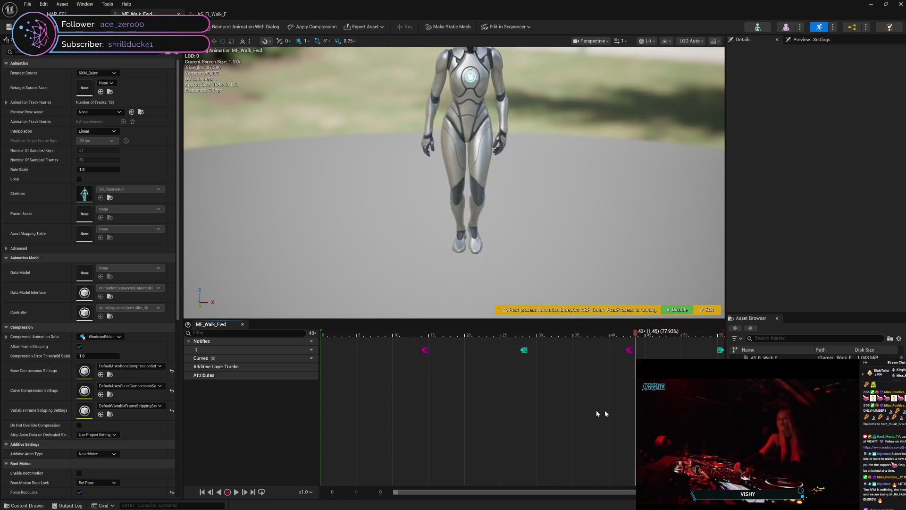
pyautogui.moveTo(597, 414)
pyautogui.mouseDown()
pyautogui.moveTo(320, 424)
pyautogui.moveTo(686, 410)
pyautogui.moveTo(519, 417)
pyautogui.moveTo(646, 405)
pyautogui.mouseUp()
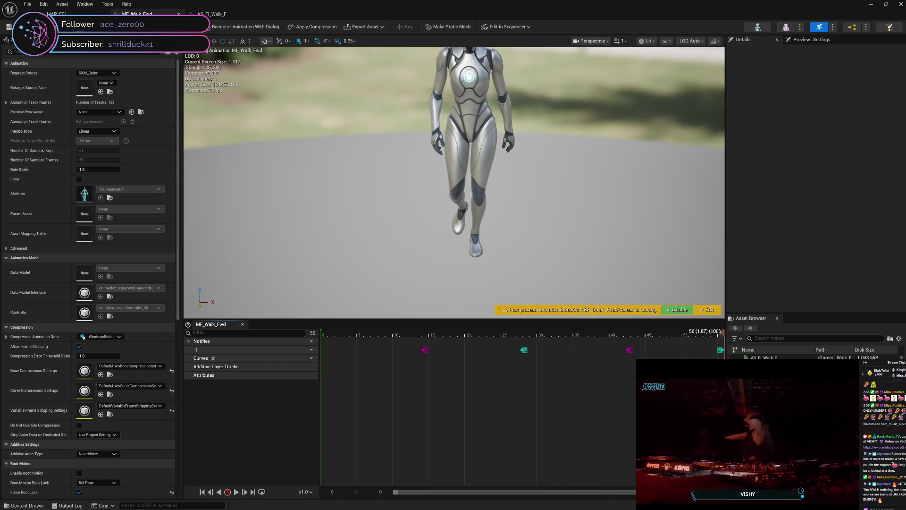
pyautogui.moveTo(598, 421)
pyautogui.mouseDown()
pyautogui.moveTo(320, 433)
pyautogui.moveTo(571, 415)
pyautogui.moveTo(655, 436)
pyautogui.mouseUp()
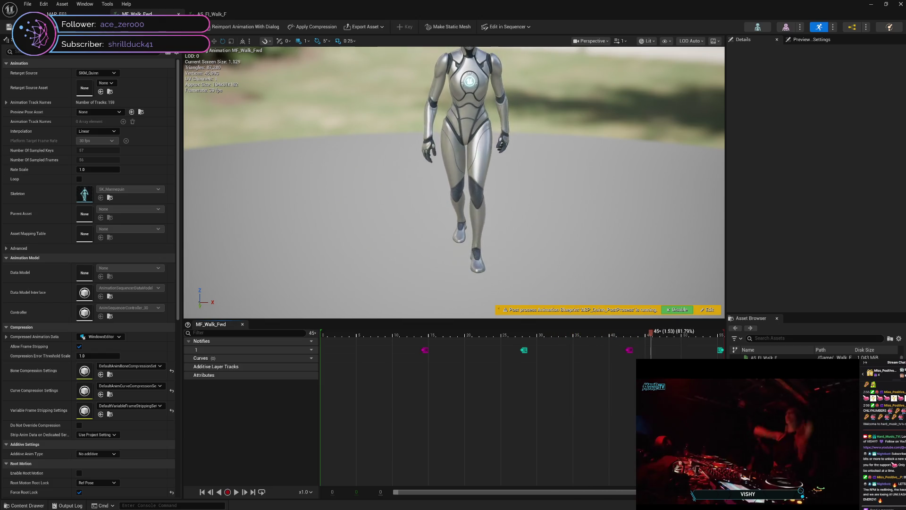
pyautogui.moveTo(554, 237); pyautogui.dragTo(546, 237)
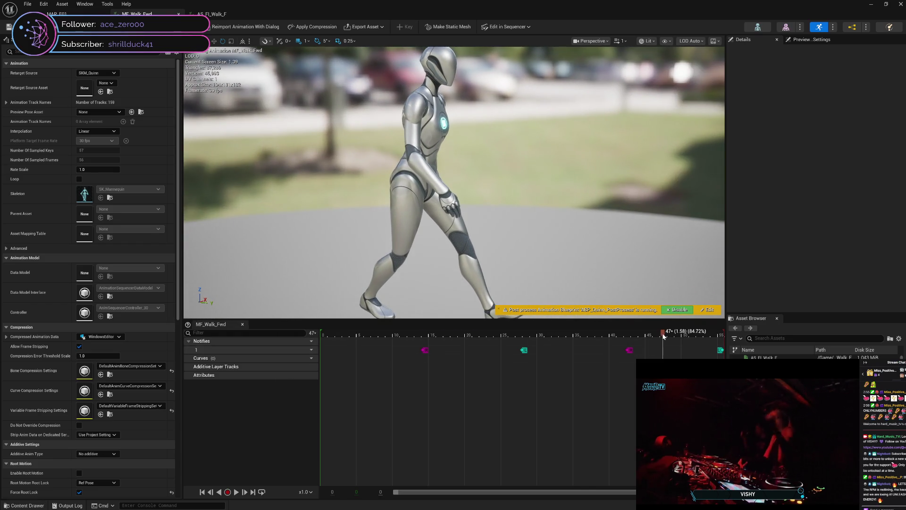
pyautogui.moveTo(662, 333)
pyautogui.mouseDown()
pyautogui.moveTo(338, 334)
pyautogui.moveTo(704, 356)
pyautogui.moveTo(322, 357)
pyautogui.moveTo(722, 359)
pyautogui.moveTo(337, 382)
pyautogui.moveTo(700, 368)
pyautogui.mouseUp()
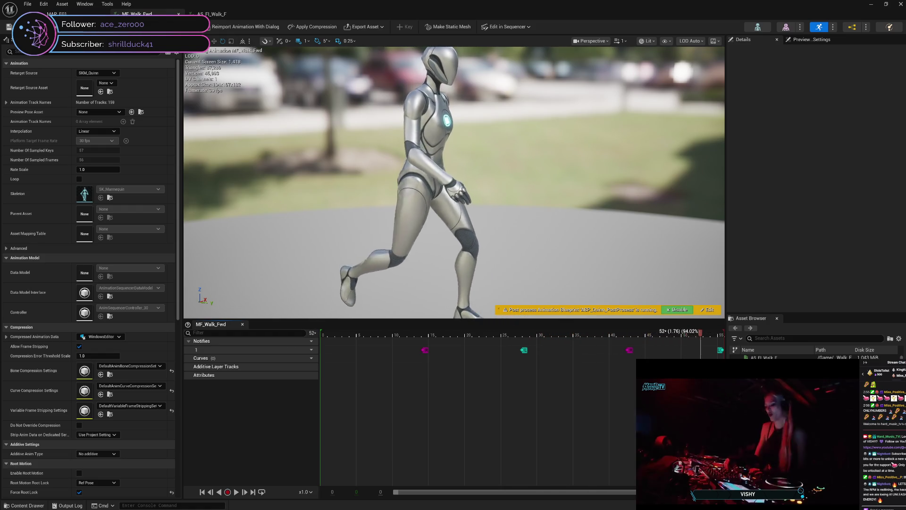
pyautogui.moveTo(449, 397)
pyautogui.mouseDown()
pyautogui.moveTo(317, 402)
pyautogui.moveTo(421, 390)
pyautogui.moveTo(646, 389)
pyautogui.mouseUp()
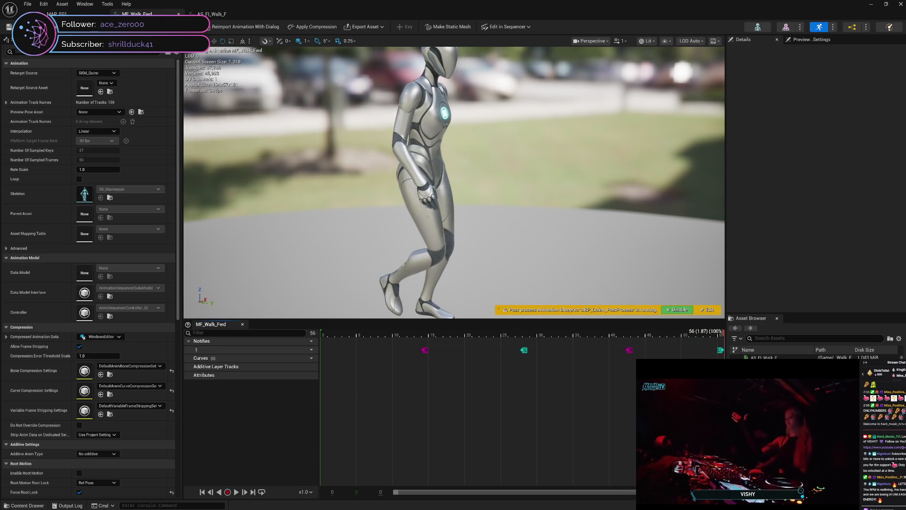
pyautogui.moveTo(315, 412)
pyautogui.mouseDown()
pyautogui.moveTo(588, 401)
pyautogui.moveTo(324, 402)
pyautogui.moveTo(376, 398)
pyautogui.moveTo(707, 401)
pyautogui.moveTo(609, 412)
pyautogui.moveTo(322, 408)
pyautogui.moveTo(395, 398)
pyautogui.moveTo(633, 417)
pyautogui.mouseUp()
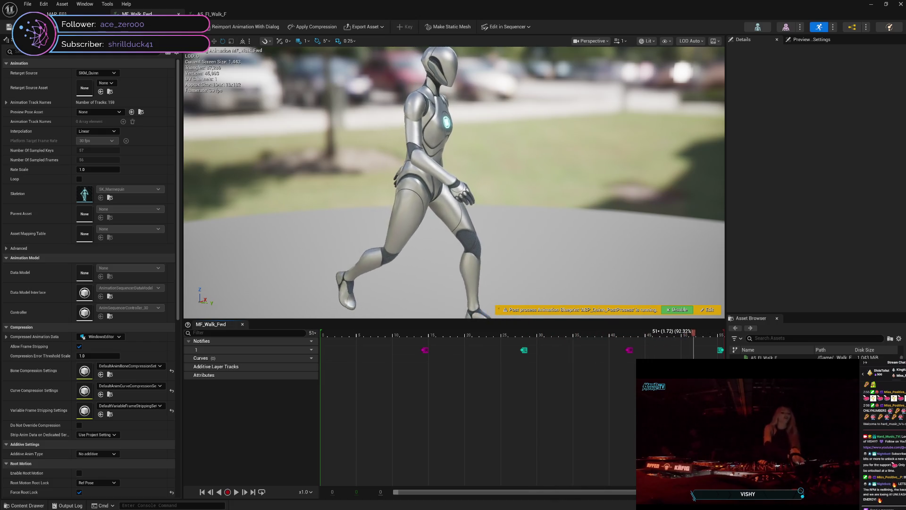
pyautogui.moveTo(713, 420); pyautogui.dragTo(494, 416)
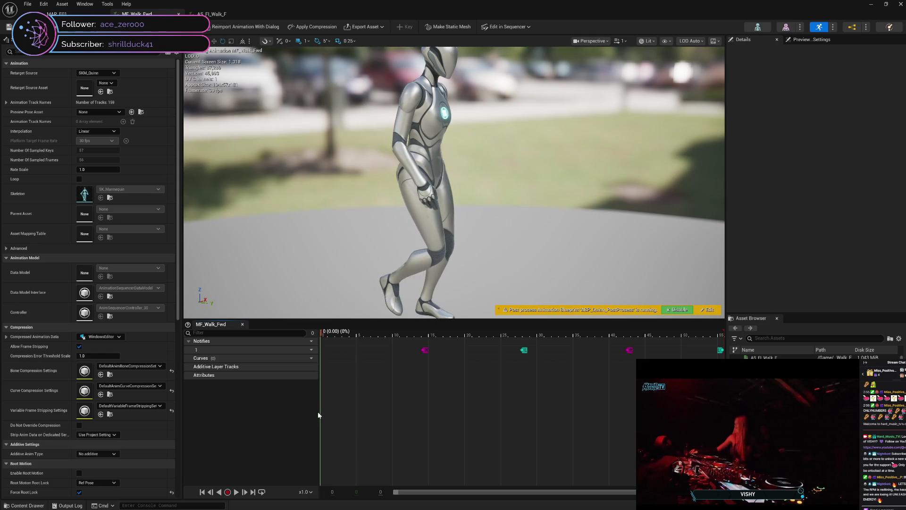
pyautogui.moveTo(314, 412); pyautogui.dragTo(437, 410)
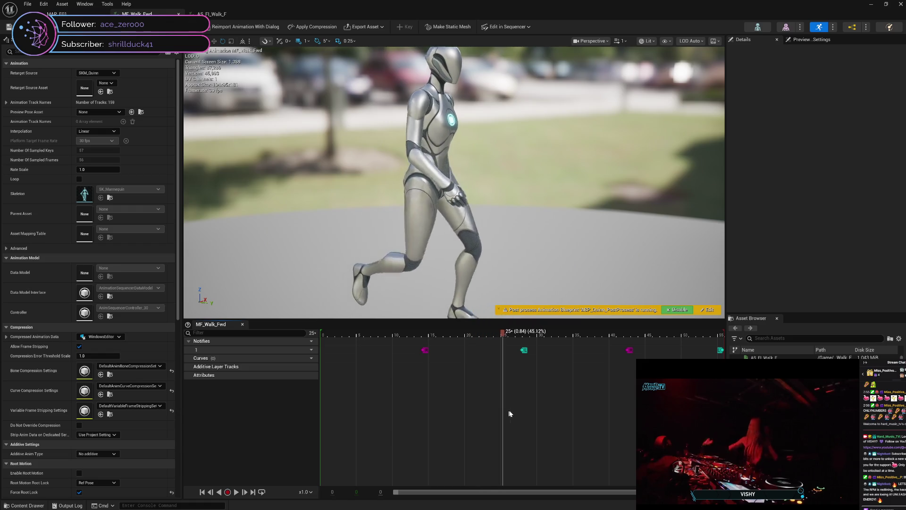
pyautogui.moveTo(510, 413); pyautogui.dragTo(661, 414)
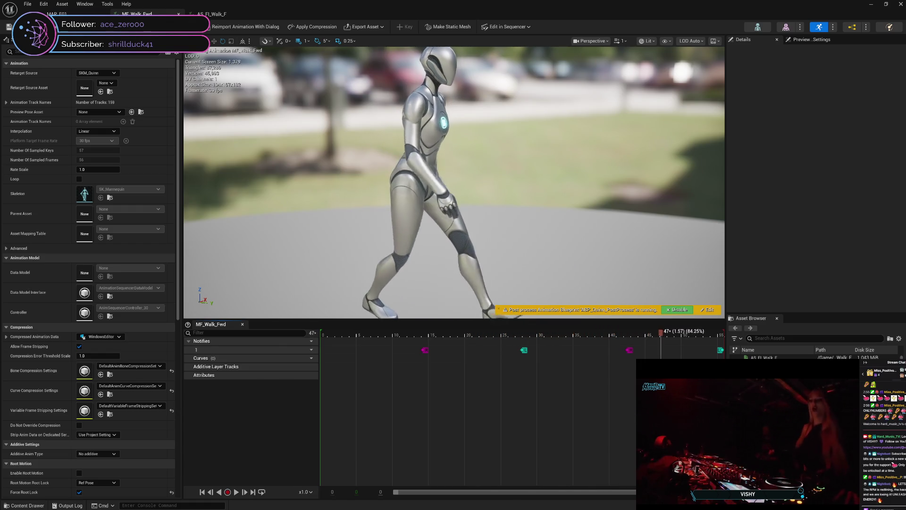
pyautogui.moveTo(721, 414)
pyautogui.mouseDown()
pyautogui.moveTo(311, 420)
pyautogui.moveTo(434, 417)
pyautogui.moveTo(640, 437)
pyautogui.mouseUp()
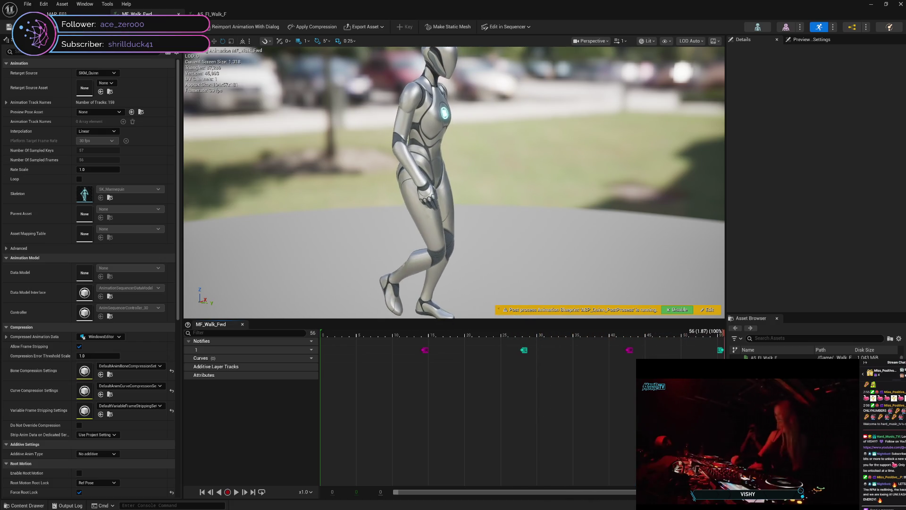
pyautogui.moveTo(462, 444)
pyautogui.mouseDown()
pyautogui.moveTo(318, 439)
pyautogui.moveTo(387, 432)
pyautogui.moveTo(699, 451)
pyautogui.moveTo(630, 457)
pyautogui.moveTo(308, 438)
pyautogui.moveTo(402, 443)
pyautogui.mouseUp()
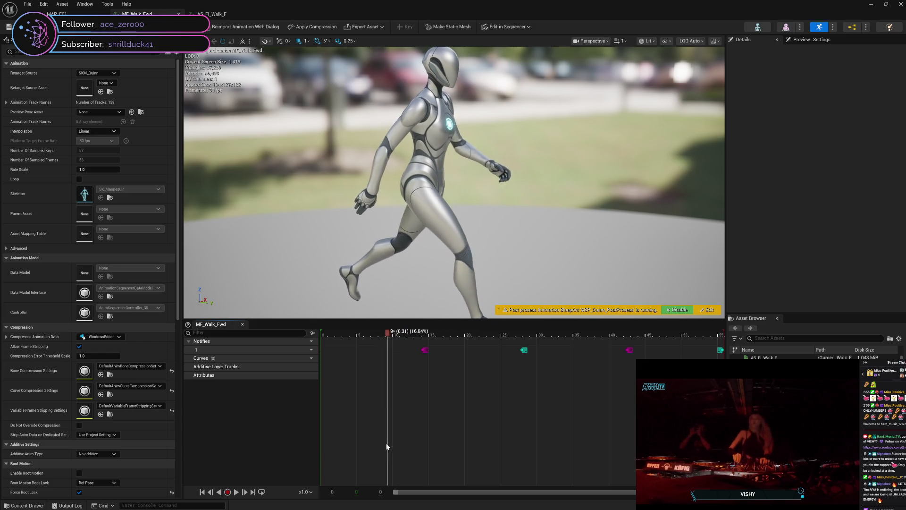
pyautogui.moveTo(386, 446); pyautogui.dragTo(372, 447)
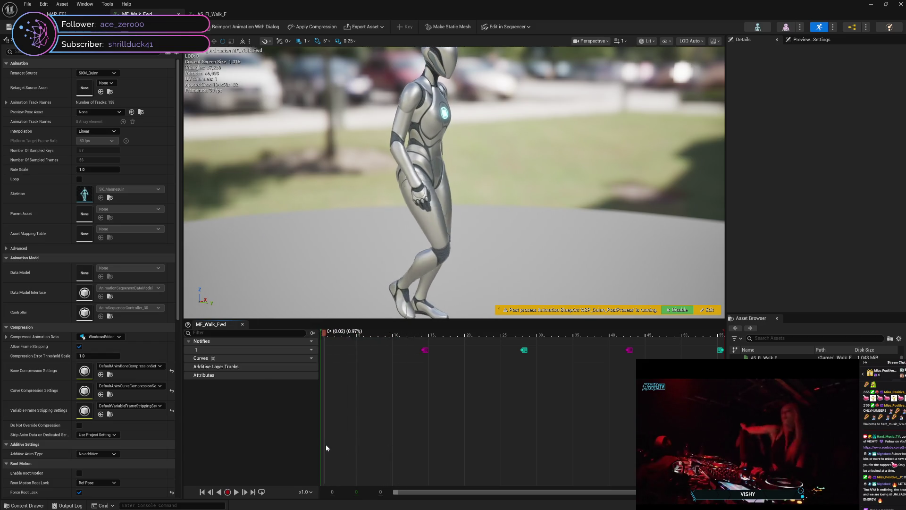
pyautogui.moveTo(378, 445)
pyautogui.mouseDown()
pyautogui.moveTo(403, 444)
pyautogui.moveTo(326, 440)
pyautogui.moveTo(495, 452)
pyautogui.moveTo(465, 454)
pyautogui.mouseUp()
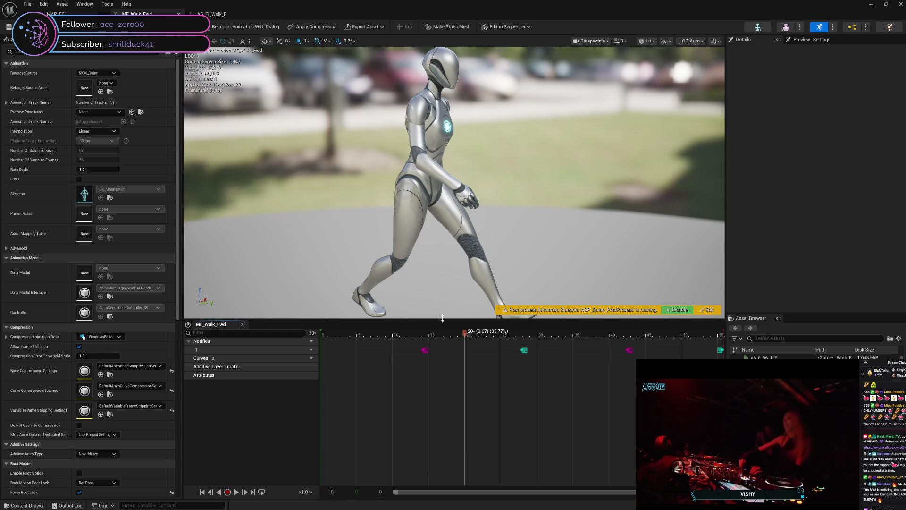
pyautogui.scroll(-2, 453, 180)
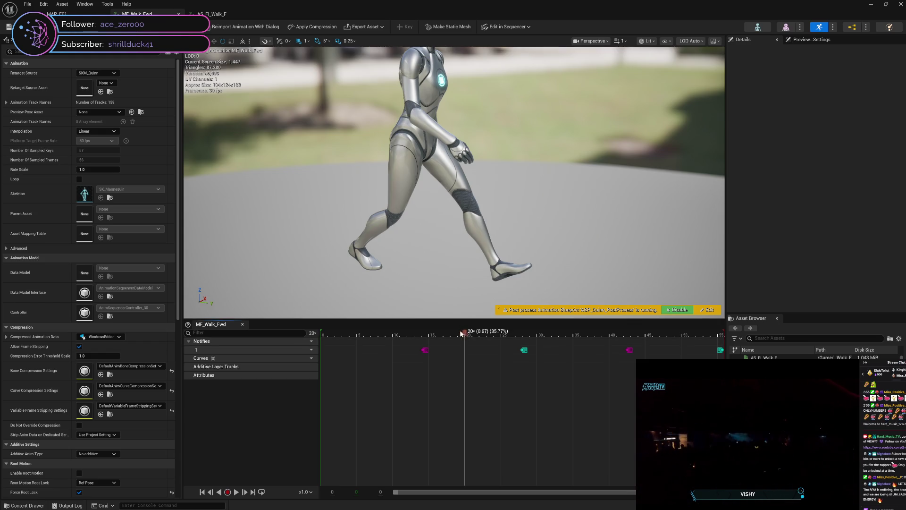
pyautogui.moveTo(455, 337)
pyautogui.mouseDown()
pyautogui.moveTo(428, 336)
pyautogui.moveTo(473, 338)
pyautogui.moveTo(466, 335)
pyautogui.mouseUp()
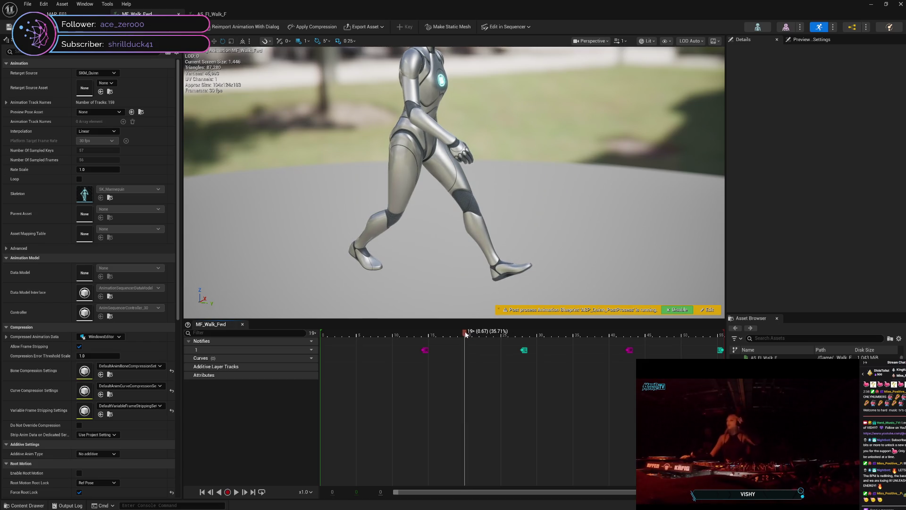
pyautogui.moveTo(466, 334); pyautogui.dragTo(649, 336)
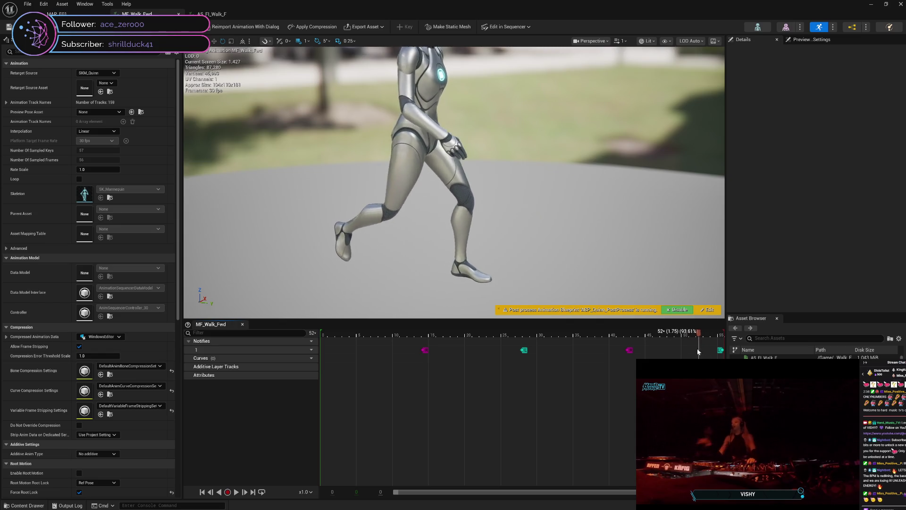
pyautogui.moveTo(683, 353); pyautogui.dragTo(693, 354)
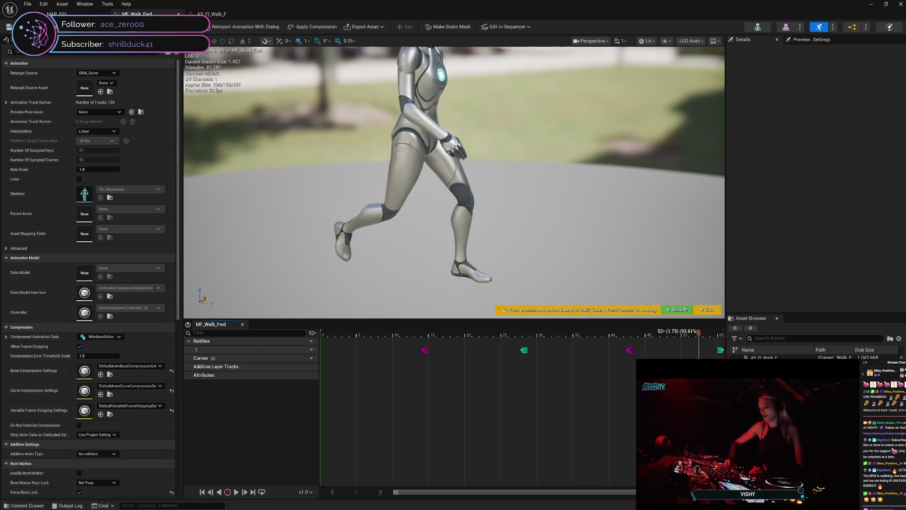
pyautogui.moveTo(654, 353)
pyautogui.mouseDown()
pyautogui.moveTo(680, 359)
pyautogui.moveTo(598, 364)
pyautogui.moveTo(642, 364)
pyautogui.mouseUp()
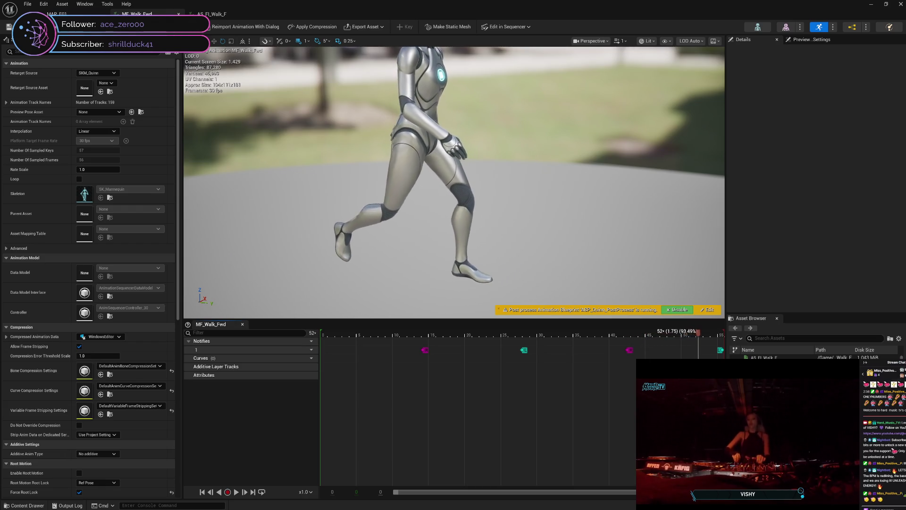
pyautogui.moveTo(675, 363); pyautogui.dragTo(661, 363)
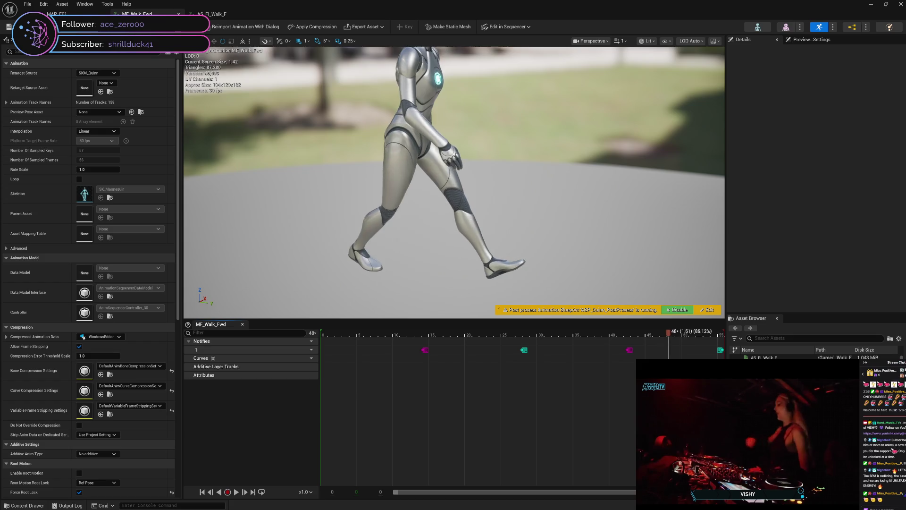
pyautogui.press('Right')
pyautogui.moveTo(696, 363); pyautogui.dragTo(698, 363)
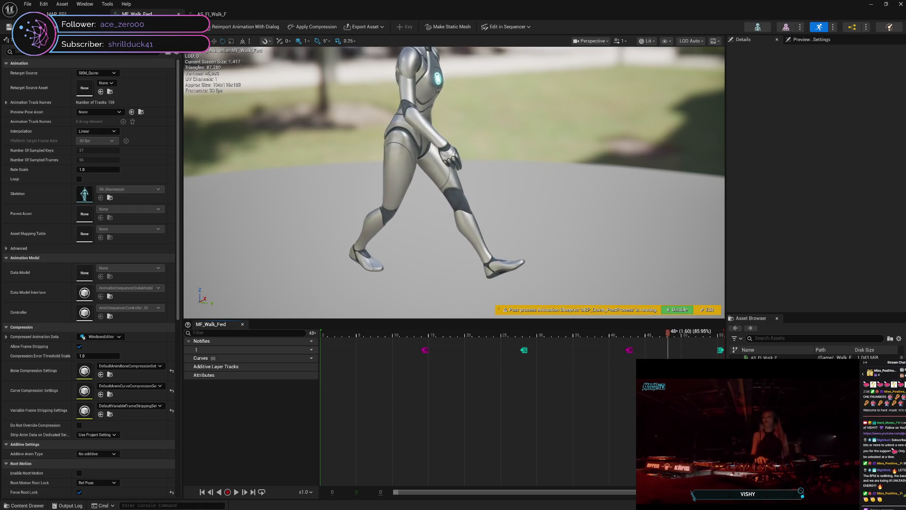
pyautogui.press('Right')
pyautogui.press('Right')
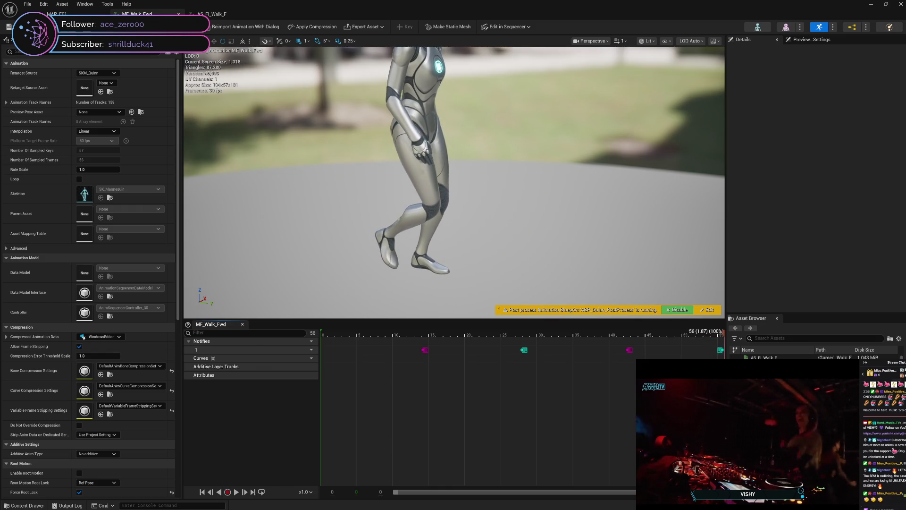
pyautogui.press('Left')
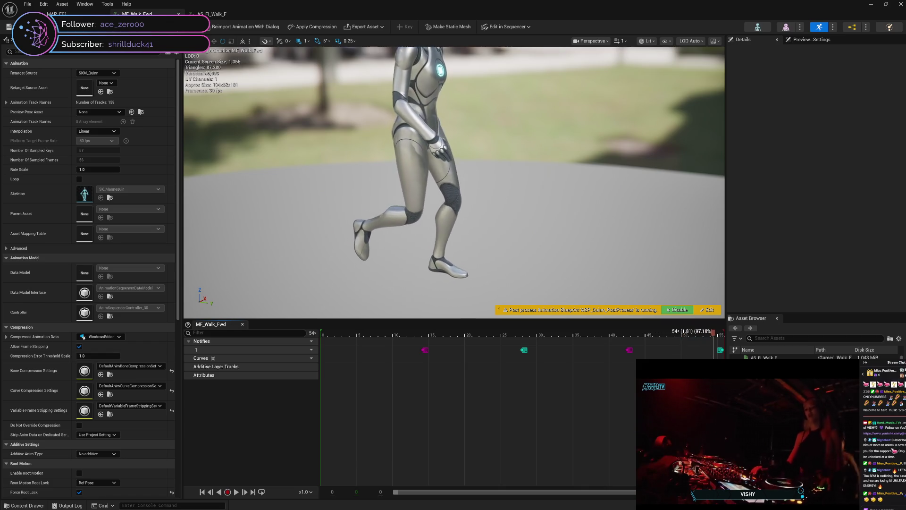
pyautogui.moveTo(438, 419)
pyautogui.mouseDown()
pyautogui.moveTo(310, 419)
pyautogui.moveTo(724, 420)
pyautogui.moveTo(454, 435)
pyautogui.moveTo(293, 432)
pyautogui.moveTo(626, 442)
pyautogui.moveTo(640, 431)
pyautogui.mouseUp()
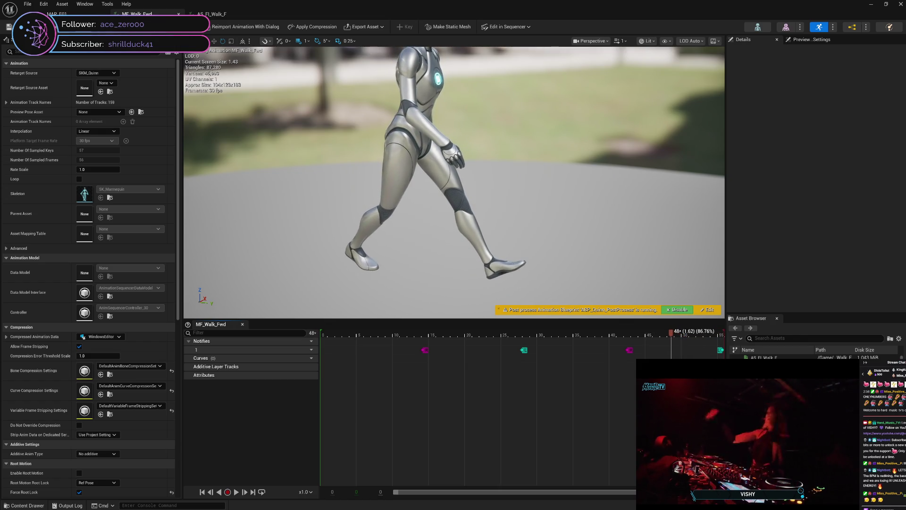
pyautogui.moveTo(671, 431); pyautogui.dragTo(692, 430)
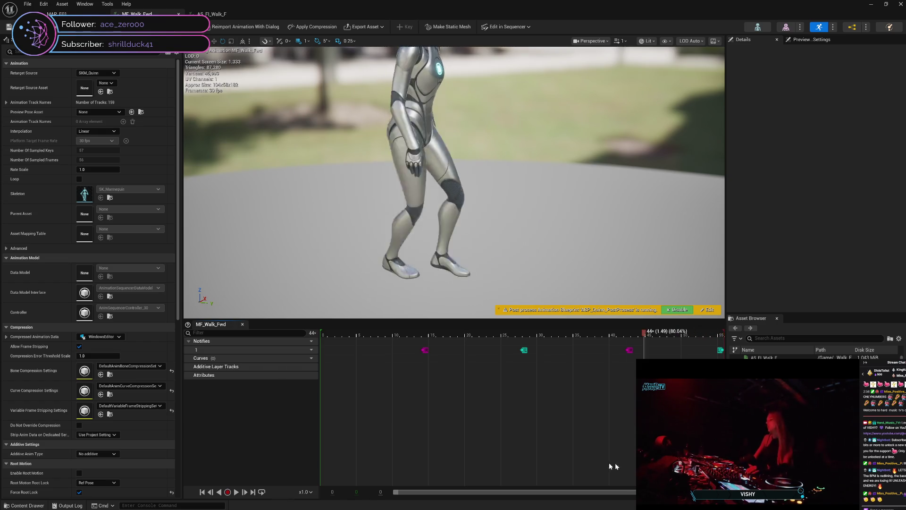
pyautogui.moveTo(610, 465)
pyautogui.mouseDown()
pyautogui.moveTo(318, 469)
pyautogui.moveTo(414, 449)
pyautogui.moveTo(664, 453)
pyautogui.mouseUp()
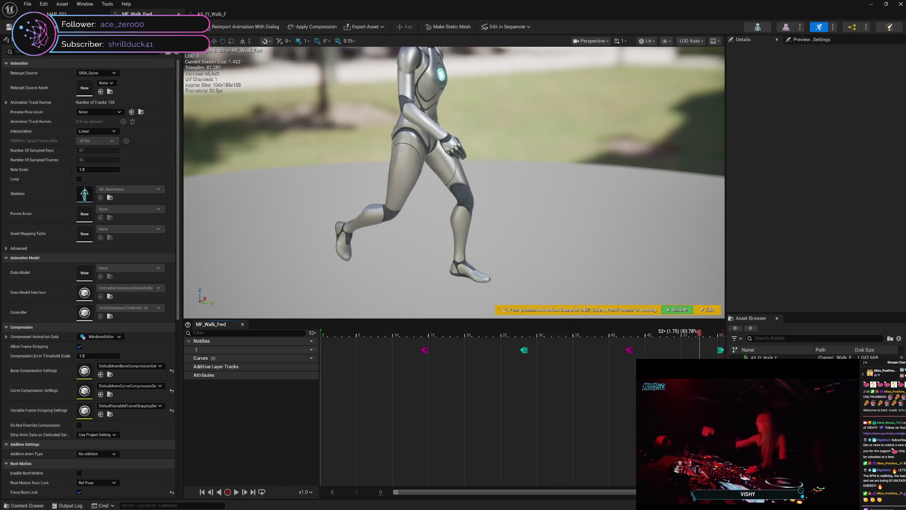
pyautogui.moveTo(721, 452)
pyautogui.mouseDown()
pyautogui.moveTo(318, 461)
pyautogui.moveTo(474, 455)
pyautogui.moveTo(650, 465)
pyautogui.mouseUp()
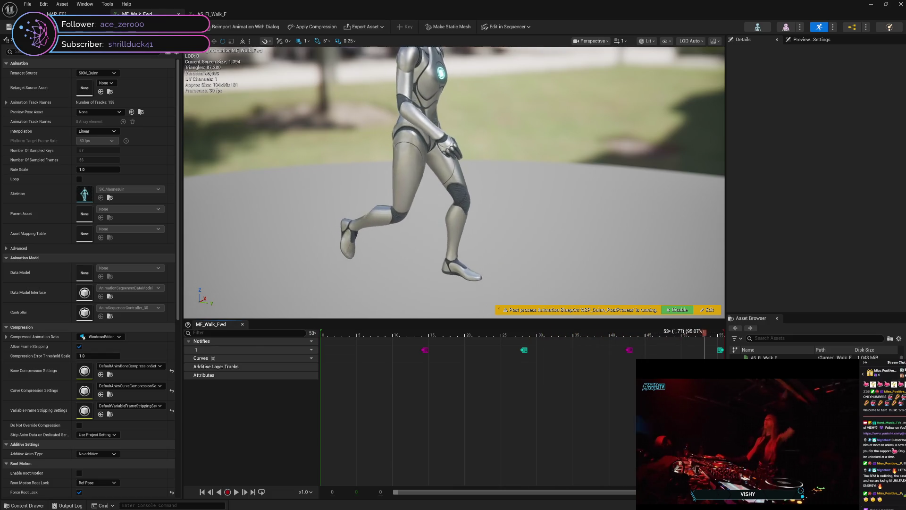
pyautogui.moveTo(716, 466); pyautogui.dragTo(678, 465)
pyautogui.moveTo(453, 189)
pyautogui.mouseDown()
pyautogui.moveTo(491, 188)
pyautogui.moveTo(434, 188)
pyautogui.mouseUp()
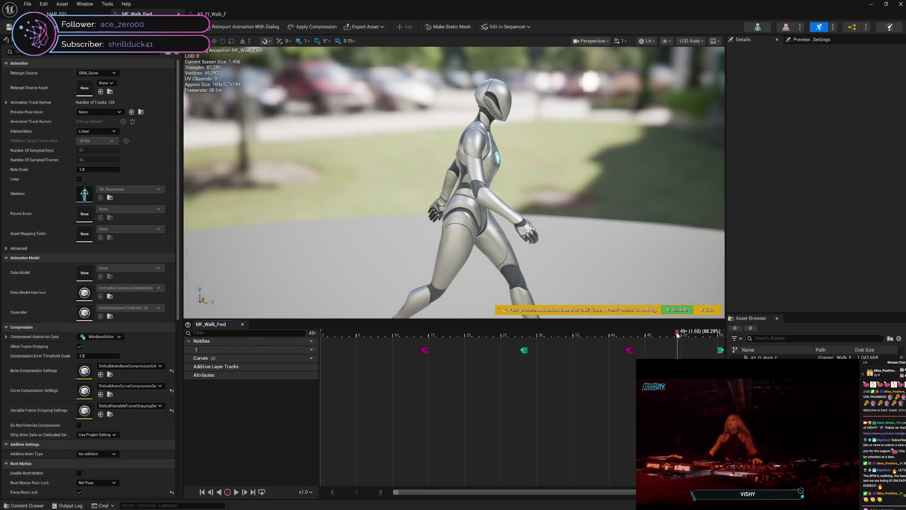
pyautogui.moveTo(677, 334)
pyautogui.mouseDown()
pyautogui.moveTo(323, 348)
pyautogui.moveTo(610, 369)
pyautogui.moveTo(639, 337)
pyautogui.moveTo(722, 335)
pyautogui.mouseUp()
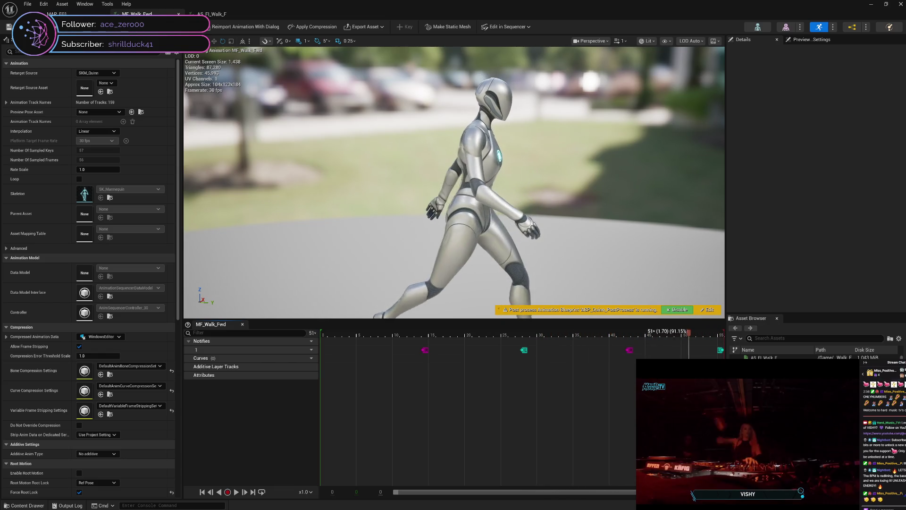
pyautogui.moveTo(627, 383)
pyautogui.mouseDown()
pyautogui.moveTo(308, 372)
pyautogui.moveTo(402, 370)
pyautogui.moveTo(692, 397)
pyautogui.mouseUp()
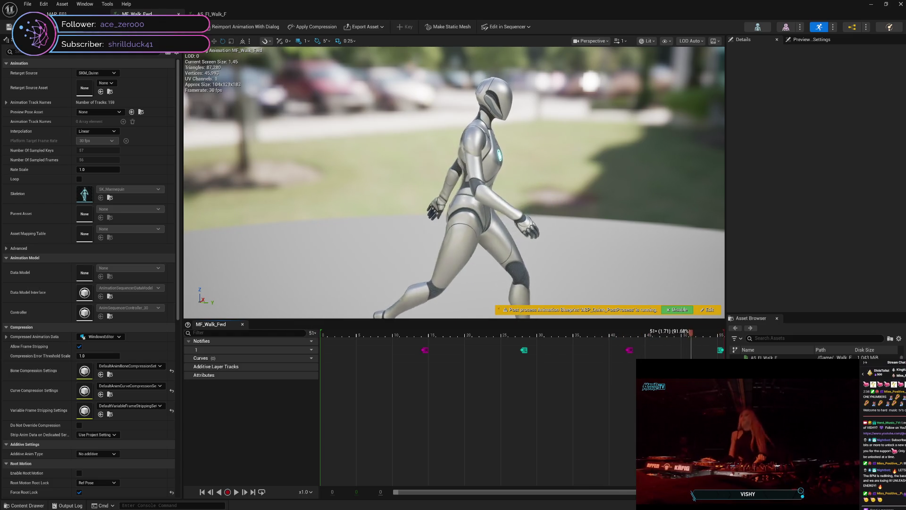
pyautogui.moveTo(652, 408)
pyautogui.mouseDown()
pyautogui.moveTo(538, 412)
pyautogui.moveTo(320, 384)
pyautogui.moveTo(722, 409)
pyautogui.moveTo(590, 421)
pyautogui.moveTo(320, 396)
pyautogui.moveTo(707, 423)
pyautogui.moveTo(313, 407)
pyautogui.moveTo(428, 411)
pyautogui.mouseUp()
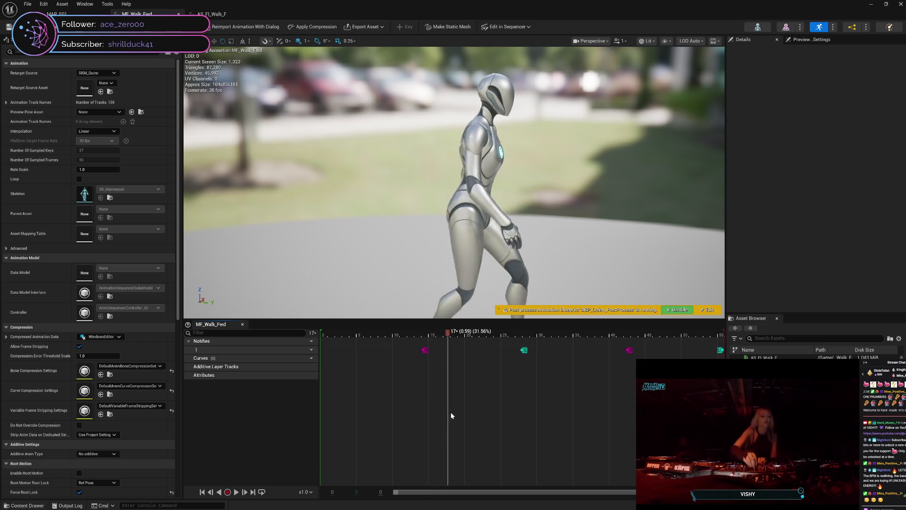
pyautogui.moveTo(532, 421); pyautogui.dragTo(680, 432)
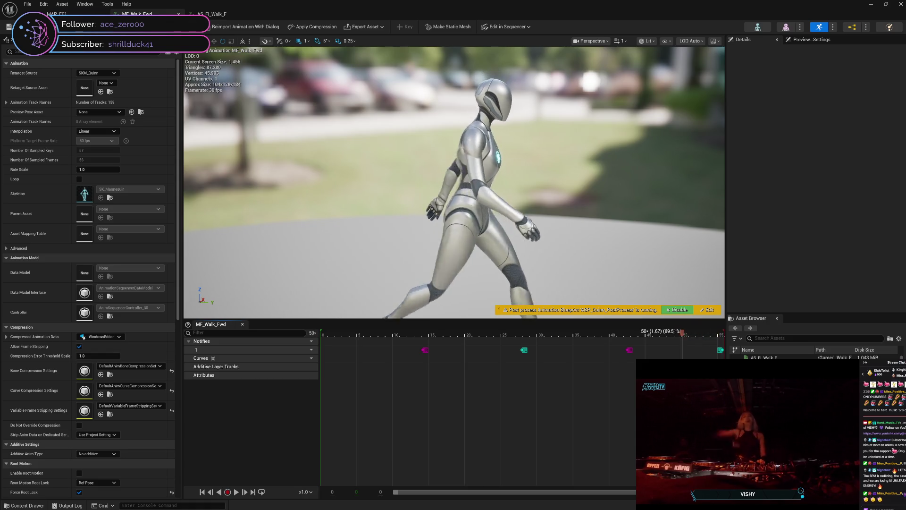
pyautogui.moveTo(338, 423)
pyautogui.mouseDown()
pyautogui.moveTo(729, 441)
pyautogui.moveTo(576, 462)
pyautogui.moveTo(322, 446)
pyautogui.mouseUp()
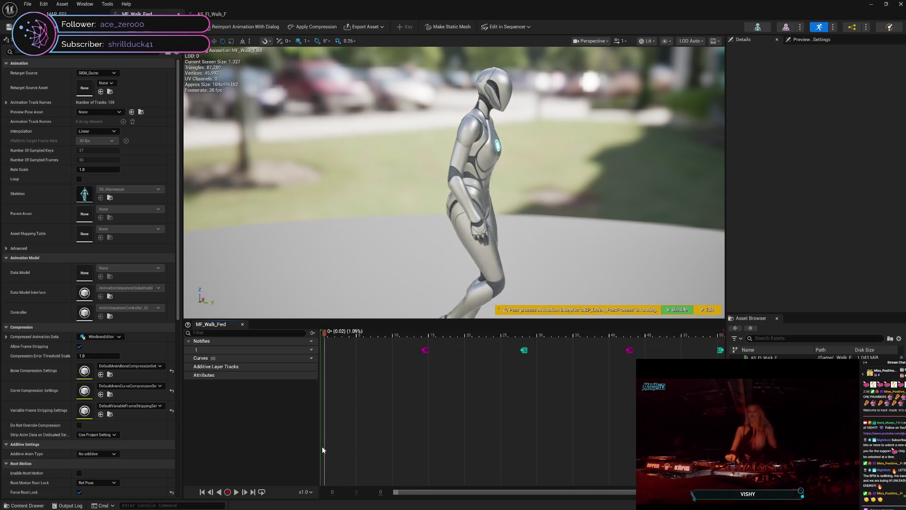
# Step: Load MAP_A01 from Recent Levels and check the Level folder's sequences in the Content Drawer
pyautogui.click(56, 14)
pyautogui.click(27, 4)
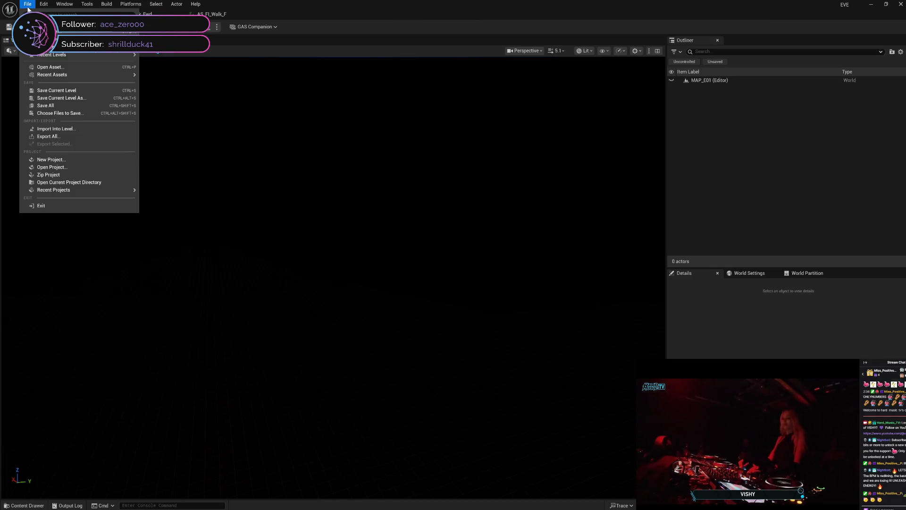
pyautogui.moveTo(137, 58)
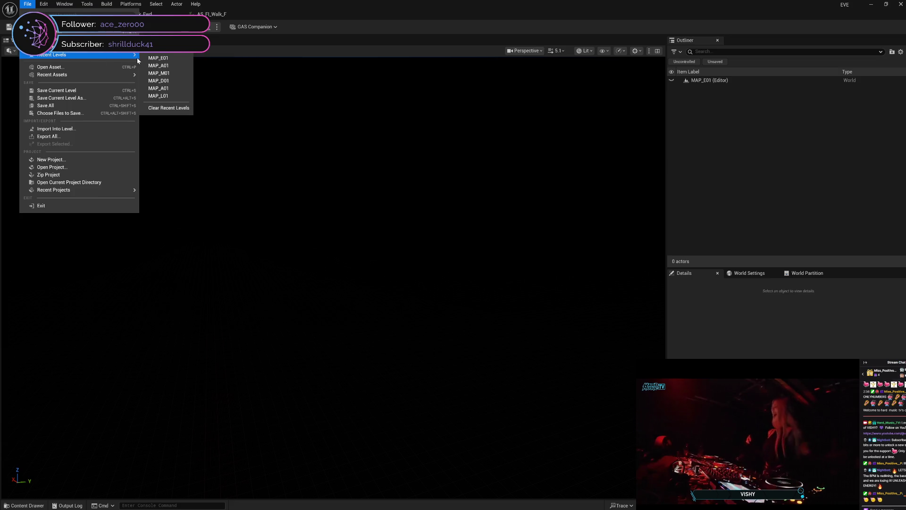
pyautogui.click(166, 65)
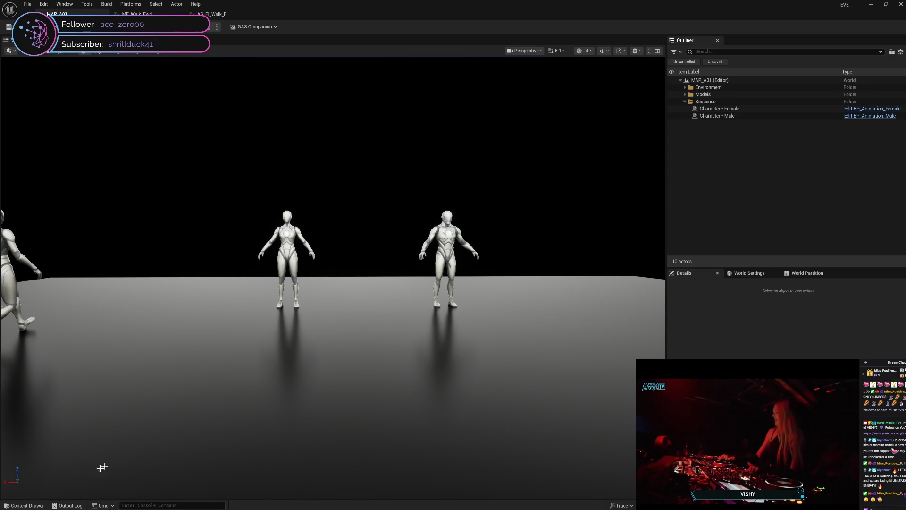
pyautogui.click(25, 505)
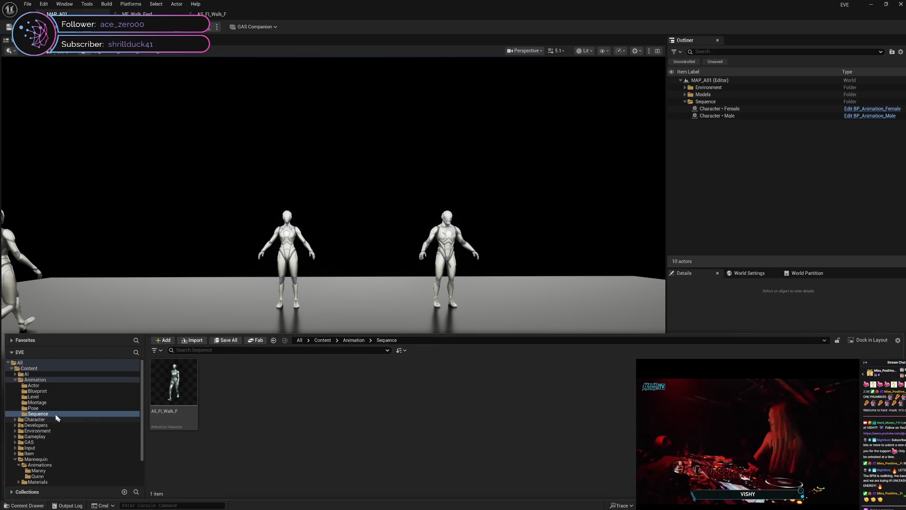
pyautogui.click(47, 397)
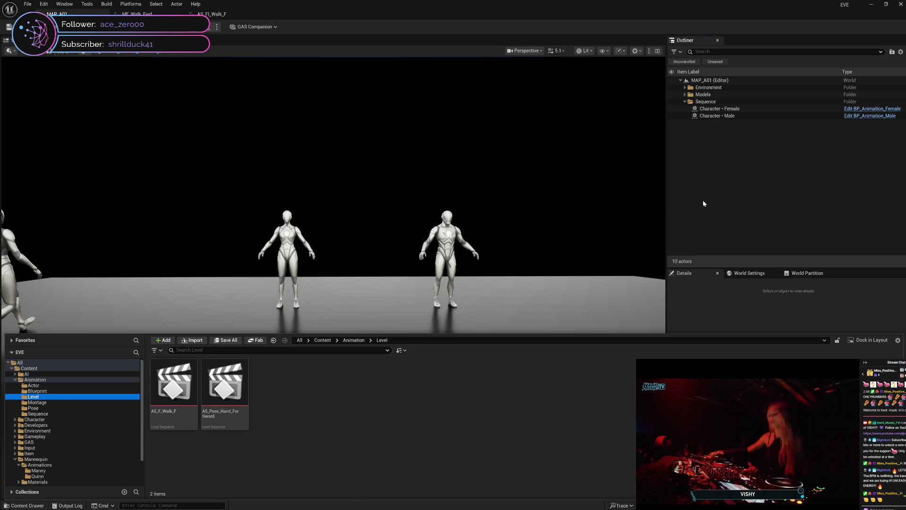
pyautogui.click(683, 191)
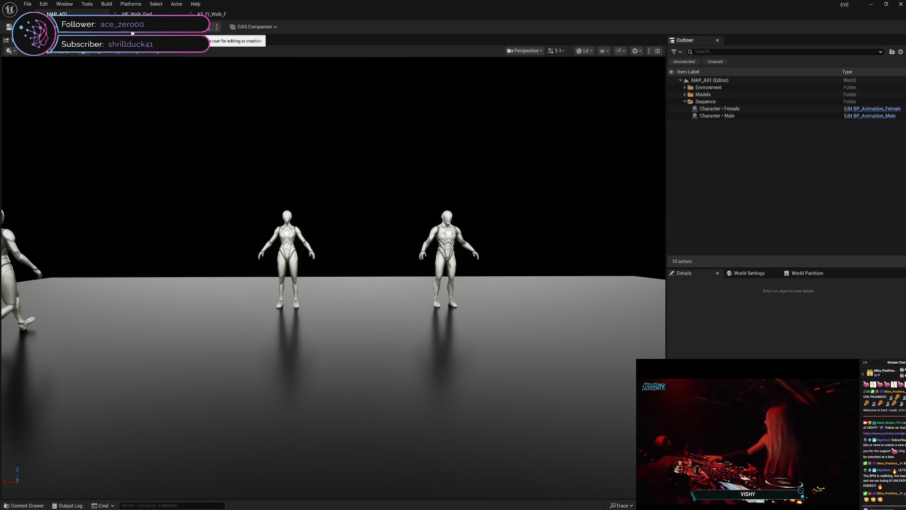
# Step: Reopen the Level folder and select the AS_F_Walk_F level sequence
pyautogui.click(26, 506)
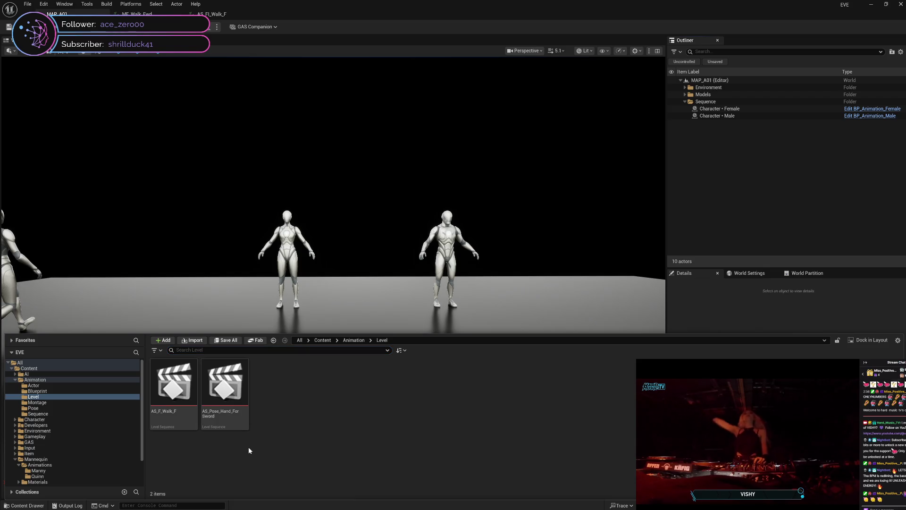
pyautogui.click(174, 387)
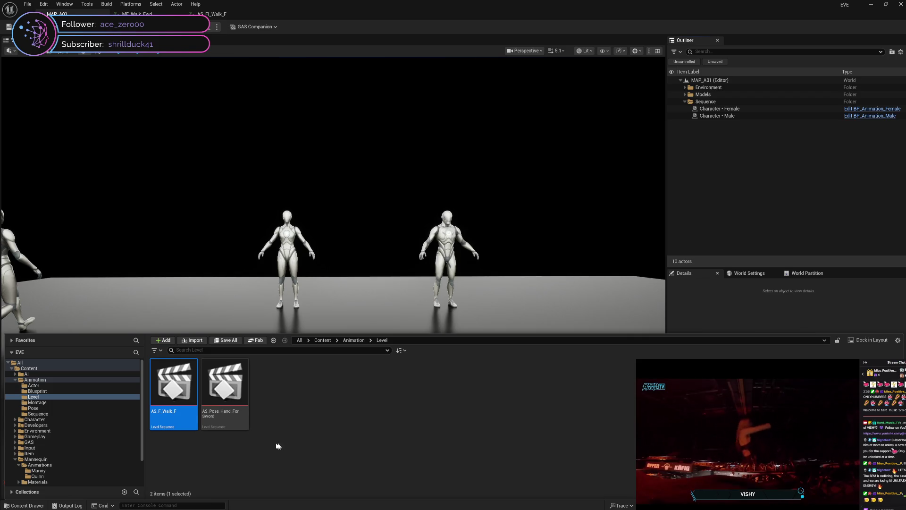
pyautogui.click(261, 454)
pyautogui.click(182, 416)
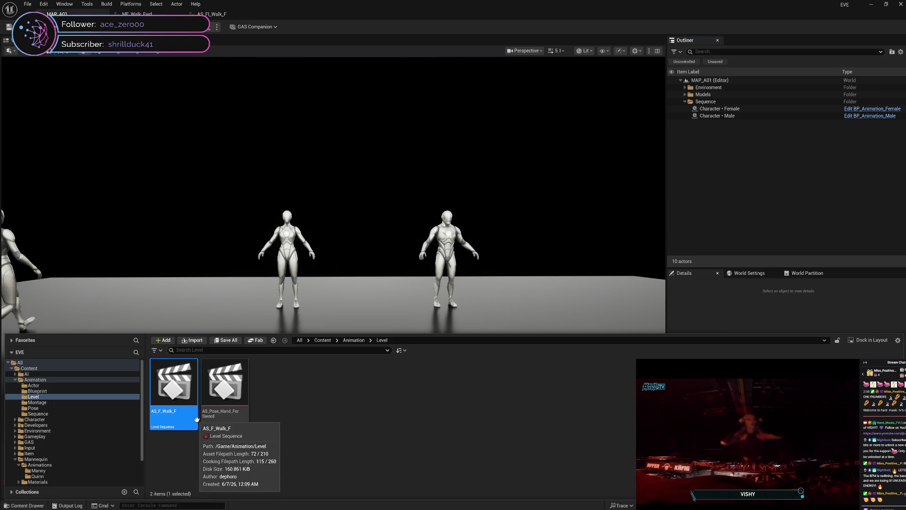
pyautogui.rightClick(202, 451)
pyautogui.click(165, 456)
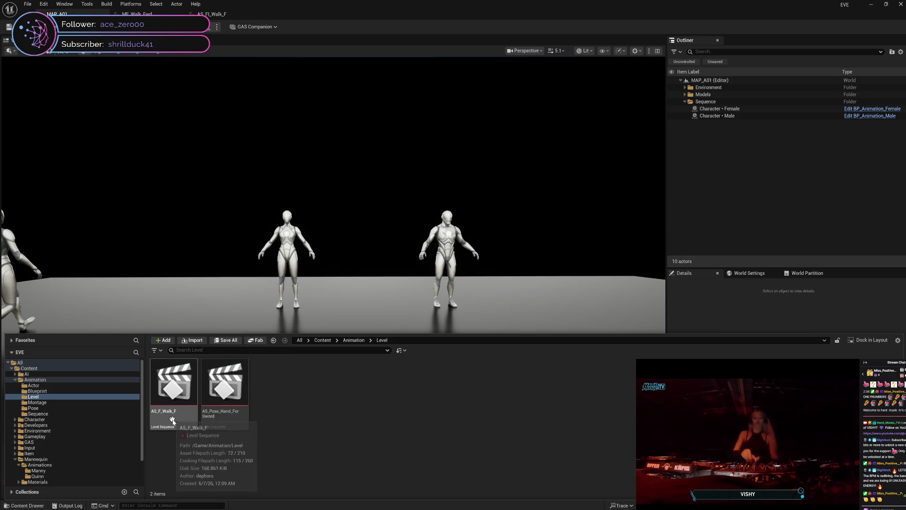
pyautogui.rightClick(172, 415)
pyautogui.click(224, 463)
# Step: Duplicate AS_F_Walk_F as AS_F_Walk_F1, save it, and open it for editing
pyautogui.click(173, 392)
pyautogui.hotkey('ctrl', 'd')
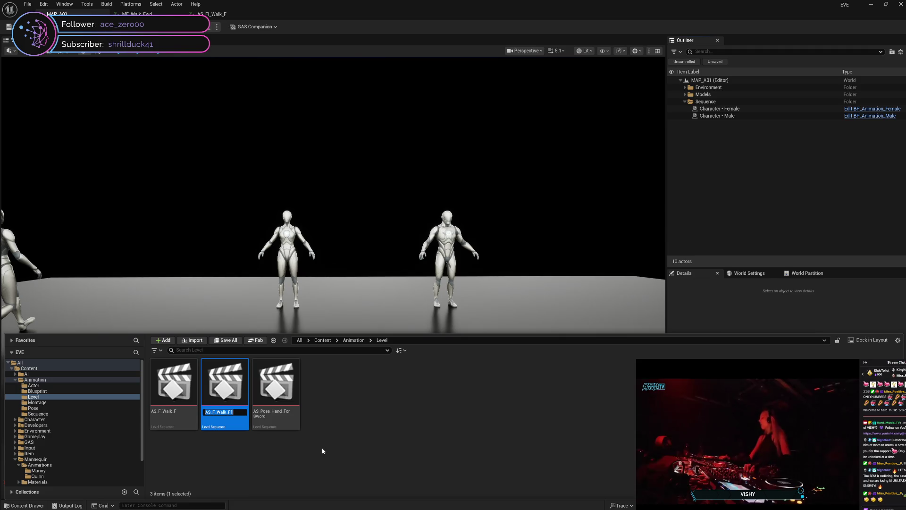
pyautogui.press('Return')
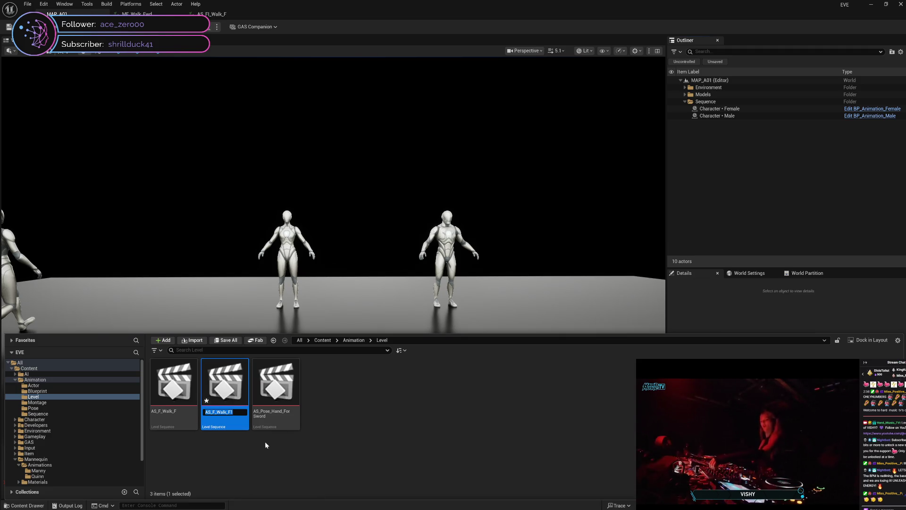
pyautogui.click(264, 442)
pyautogui.click(222, 415)
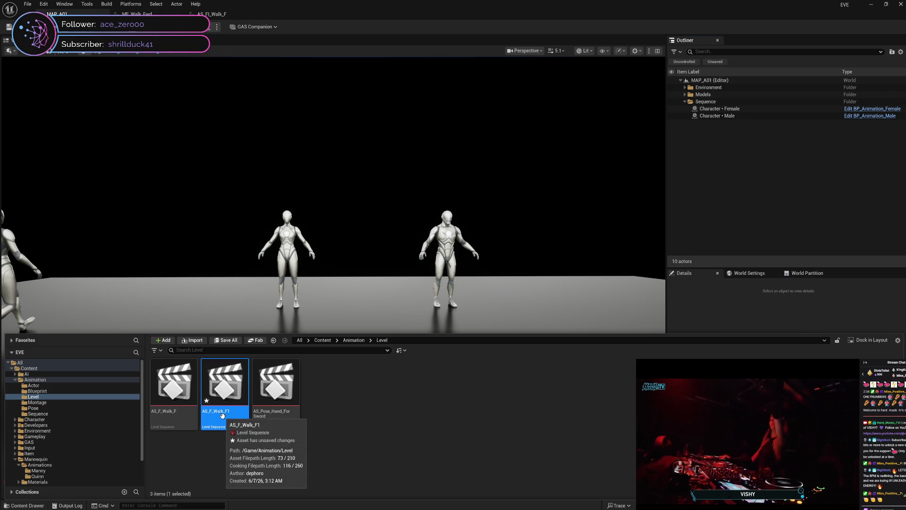
pyautogui.hotkey('ctrl', 's')
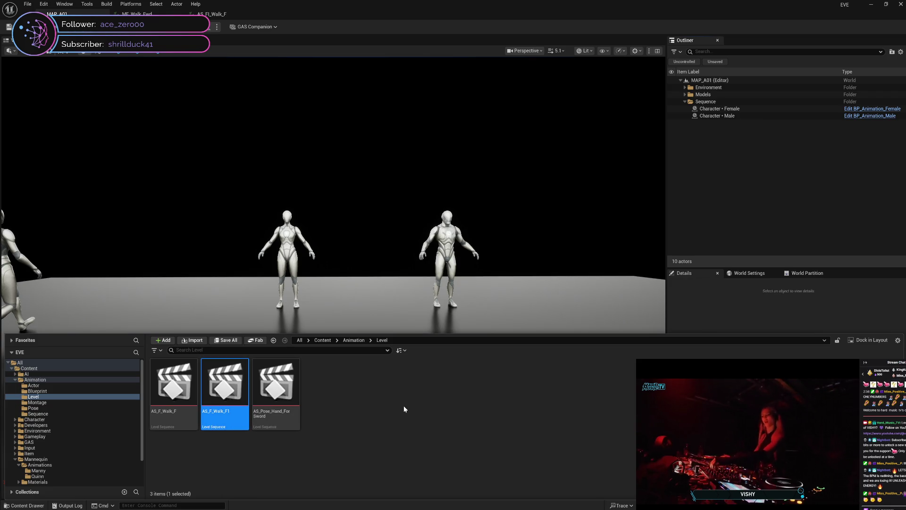
pyautogui.press('Return')
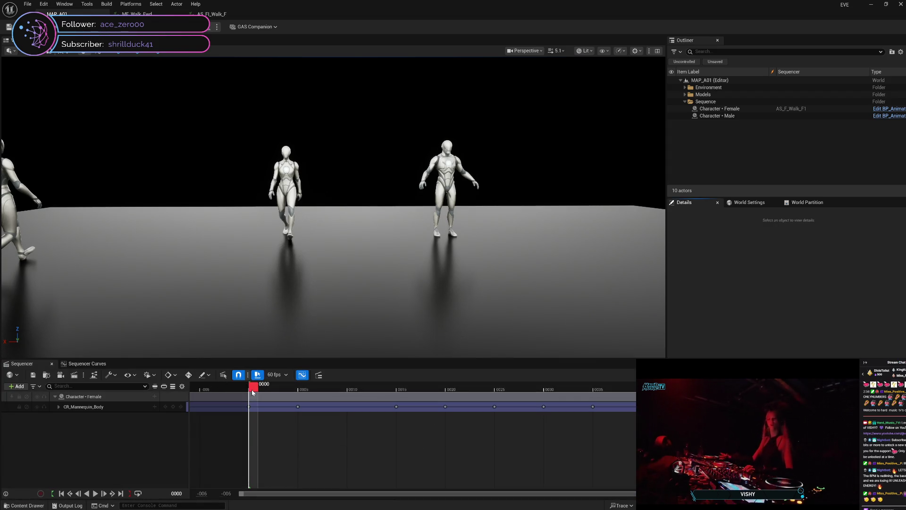
pyautogui.moveTo(253, 392)
pyautogui.mouseDown()
pyautogui.moveTo(606, 395)
pyautogui.moveTo(507, 395)
pyautogui.moveTo(598, 397)
pyautogui.moveTo(510, 410)
pyautogui.moveTo(249, 417)
pyautogui.moveTo(662, 426)
pyautogui.mouseUp()
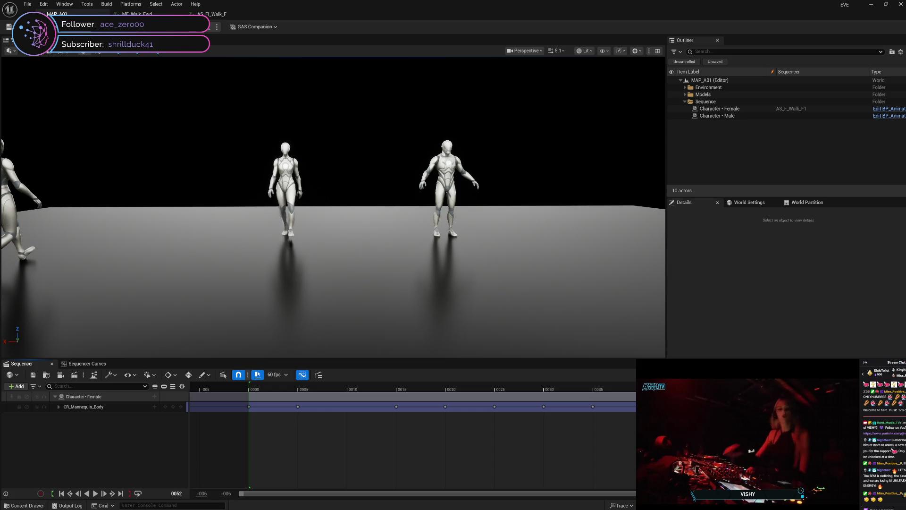
pyautogui.moveTo(660, 439)
pyautogui.mouseDown()
pyautogui.moveTo(253, 443)
pyautogui.moveTo(390, 436)
pyautogui.moveTo(670, 443)
pyautogui.moveTo(252, 453)
pyautogui.mouseUp()
# Step: Expand CR_Mannequin_Body to list its control tracks and select bigtoe_02_r_ctrl
pyautogui.click(58, 406)
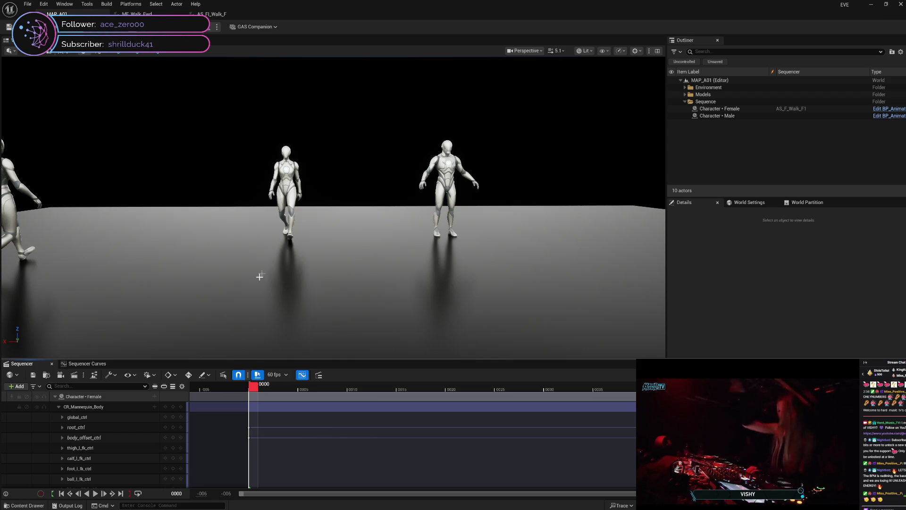
pyautogui.scroll(-10, 123, 443)
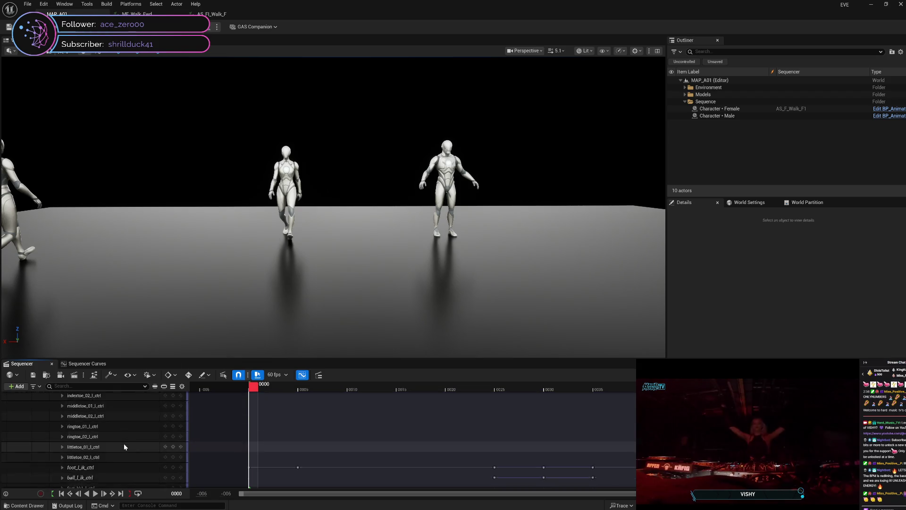
pyautogui.scroll(-4, 125, 444)
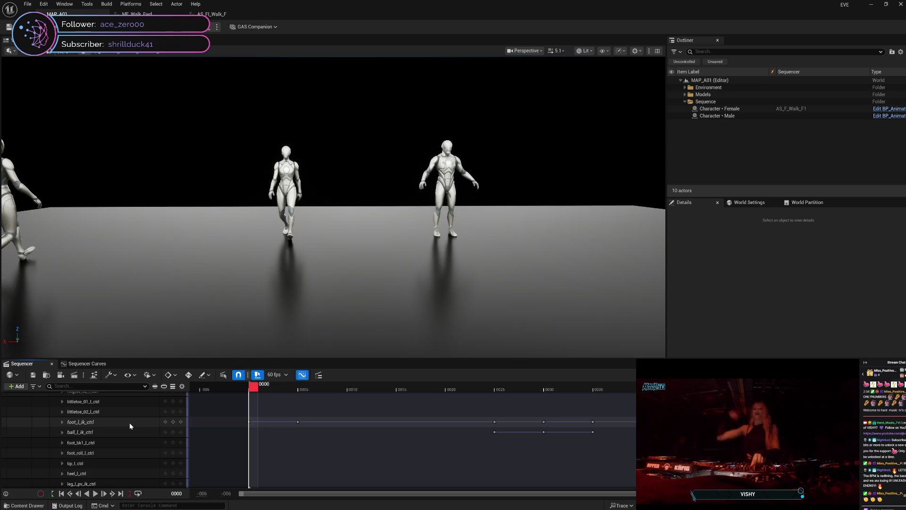
pyautogui.scroll(-4, 129, 423)
pyautogui.scroll(-8, 132, 429)
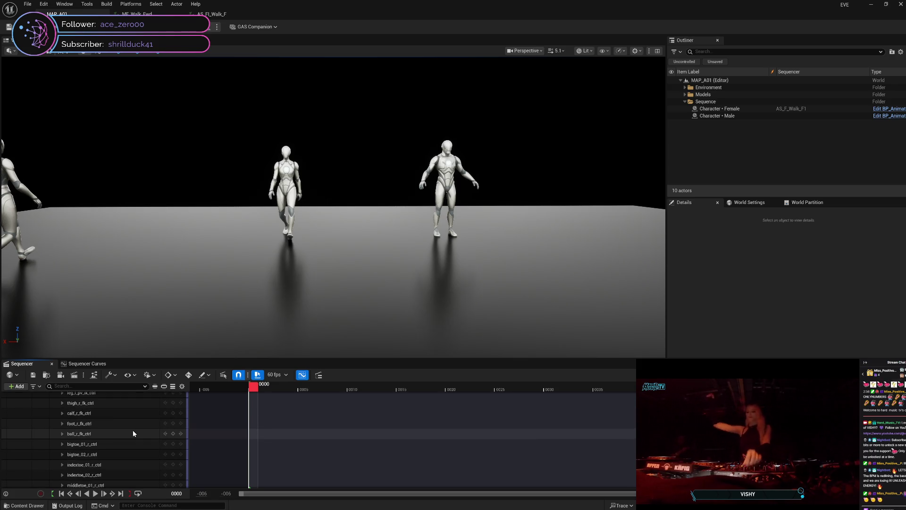
pyautogui.scroll(-7, 133, 433)
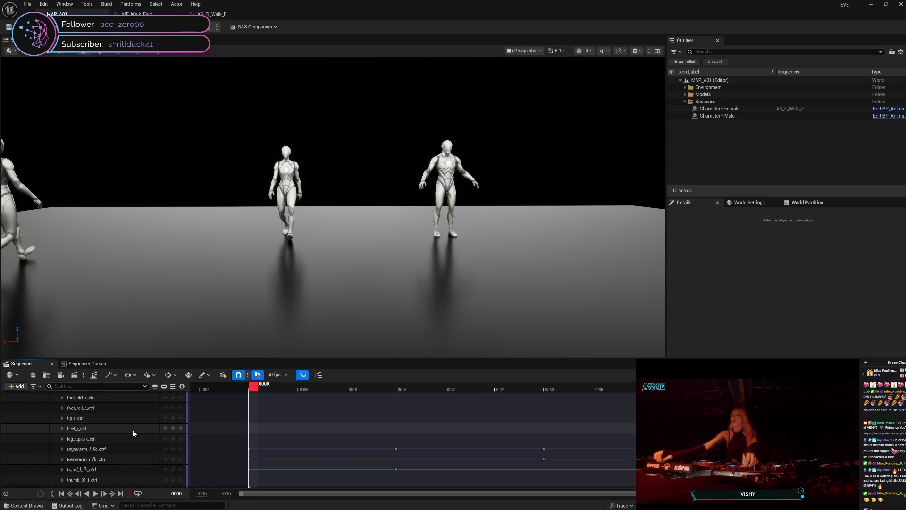
pyautogui.scroll(8, 137, 449)
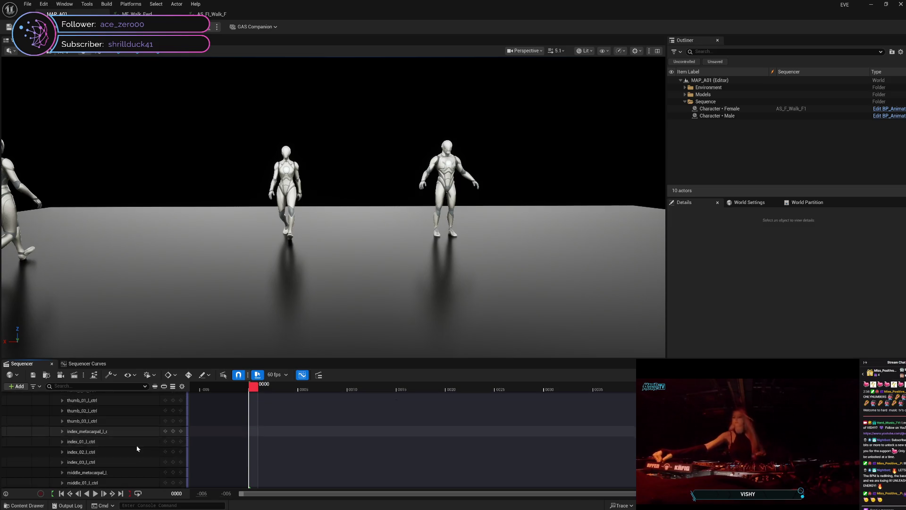
pyautogui.scroll(5, 137, 449)
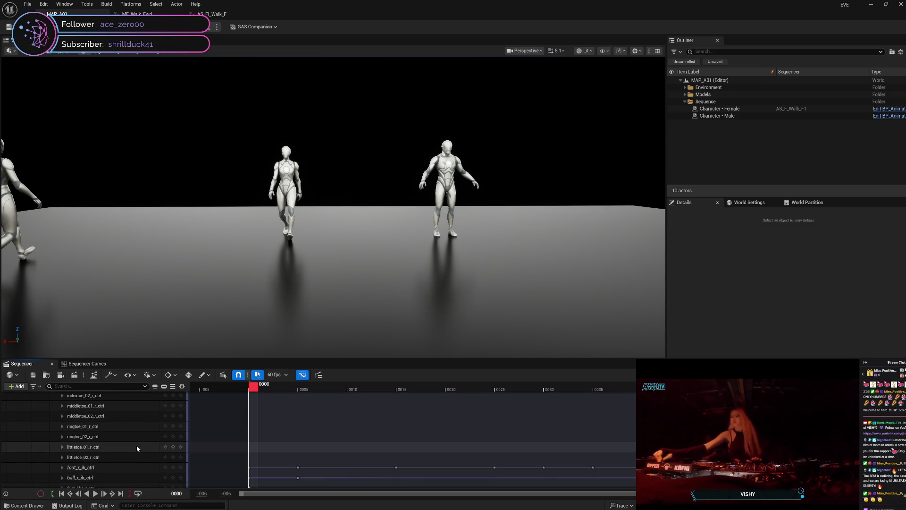
pyautogui.scroll(5, 136, 449)
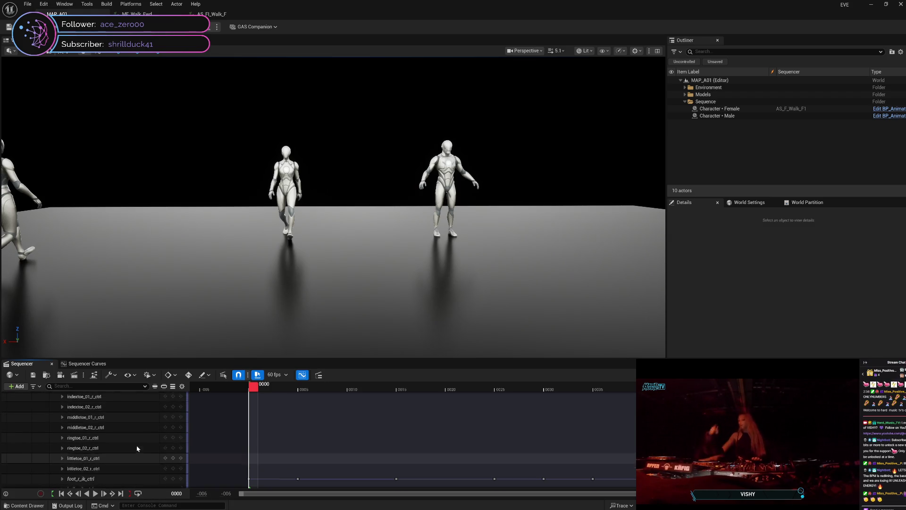
pyautogui.click(112, 420)
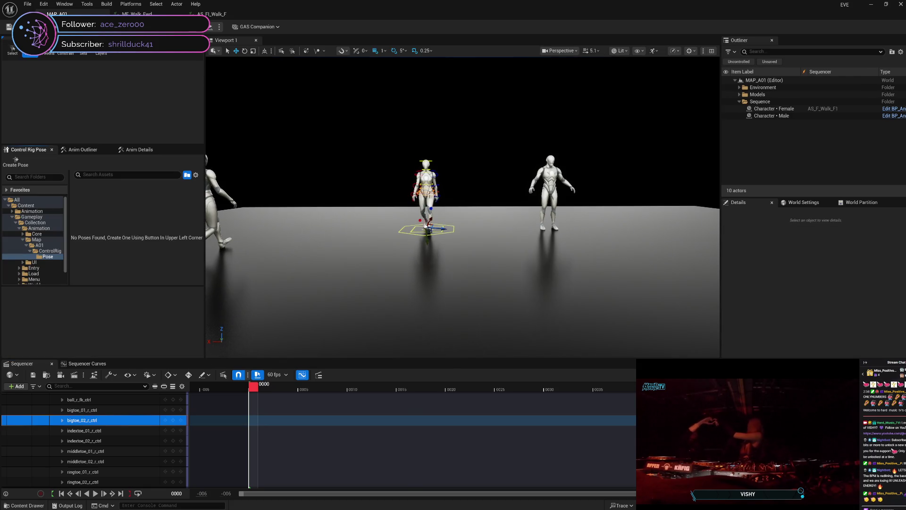
# Step: Select body_ctrl, then hips_ctrl, and scrub the walk forward to frame 5
pyautogui.click(430, 193)
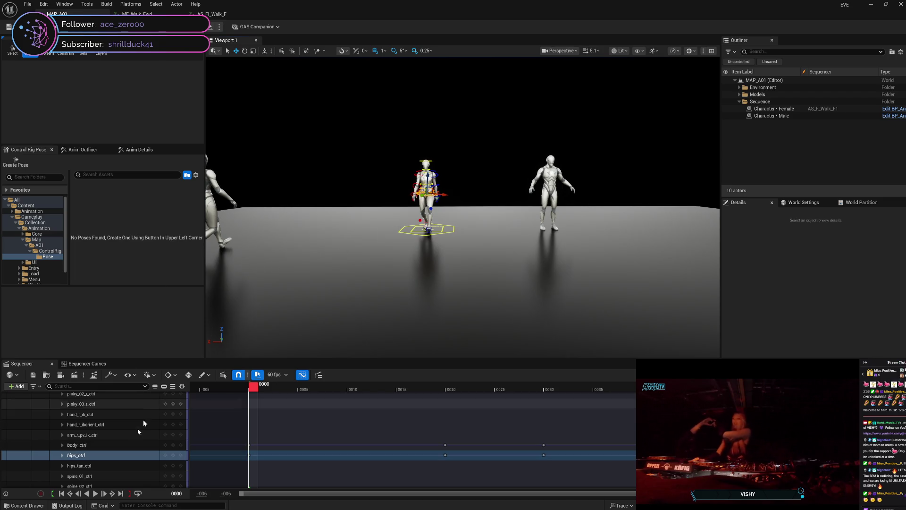
pyautogui.click(144, 455)
pyautogui.moveTo(257, 386); pyautogui.dragTo(828, 383)
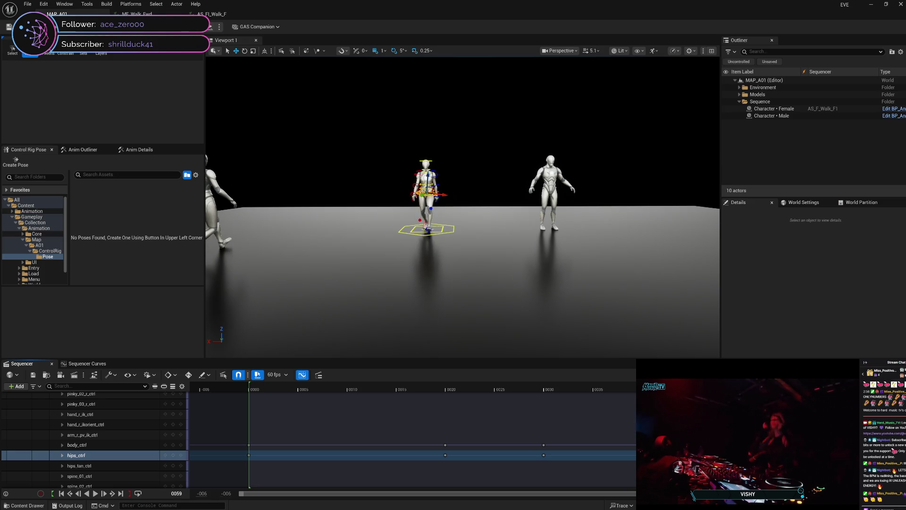
# Step: Show hips_ctrl's transform values in Anim Details and scrub back to frame 0
pyautogui.click(140, 154)
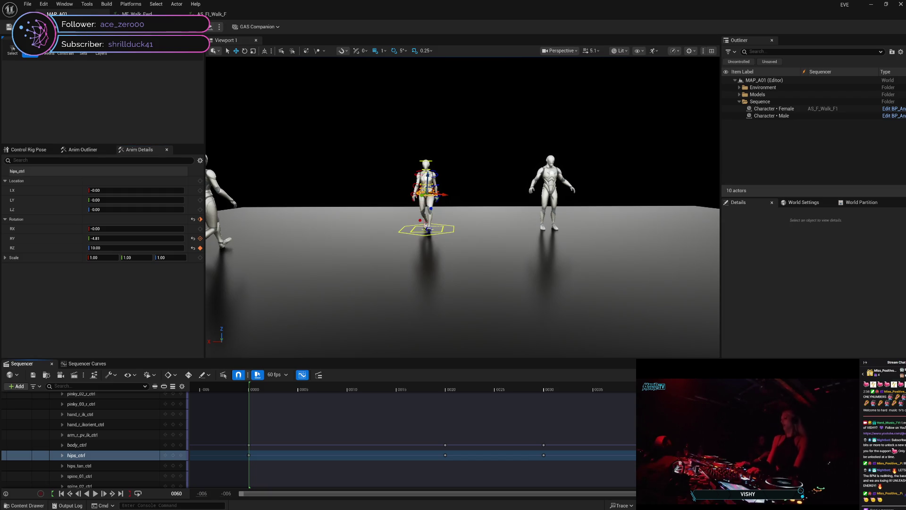
pyautogui.moveTo(454, 384); pyautogui.dragTo(255, 397)
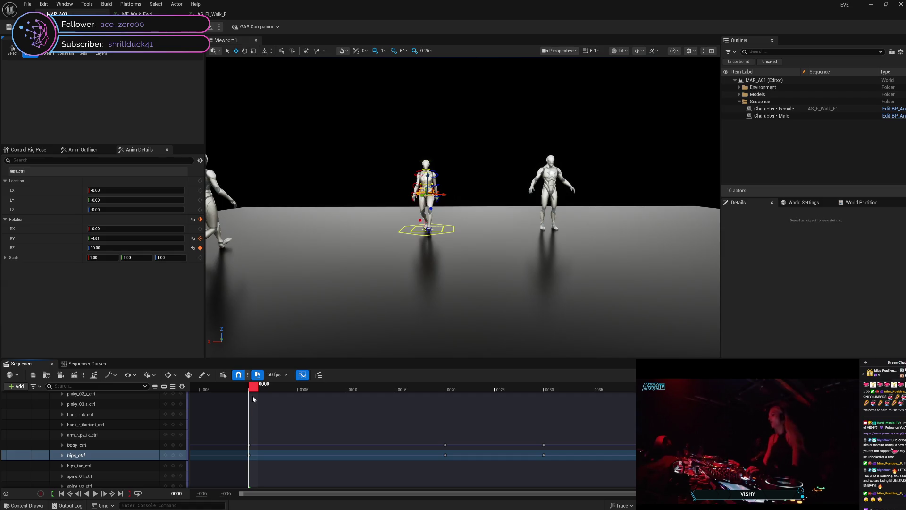
pyautogui.moveTo(254, 398)
pyautogui.mouseDown()
pyautogui.moveTo(455, 400)
pyautogui.moveTo(251, 399)
pyautogui.moveTo(375, 389)
pyautogui.moveTo(355, 399)
pyautogui.moveTo(447, 400)
pyautogui.moveTo(255, 395)
pyautogui.mouseUp()
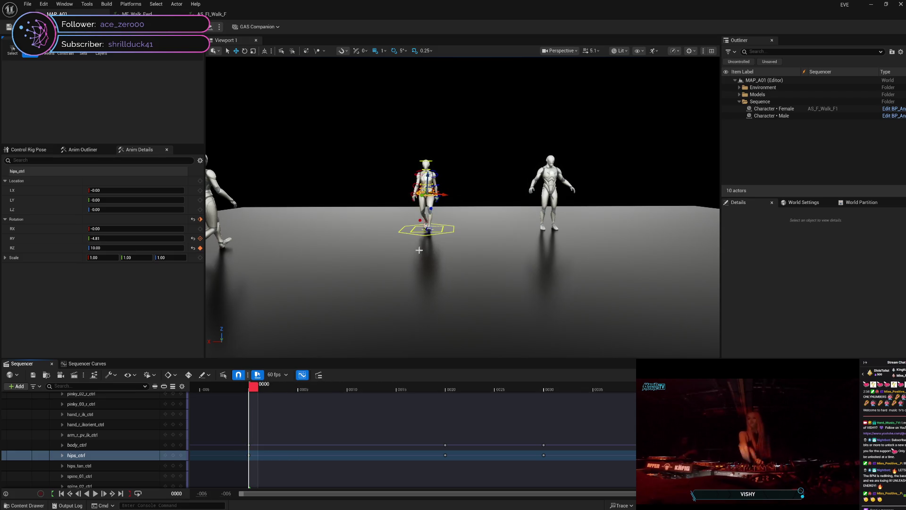
pyautogui.scroll(10, 425, 236)
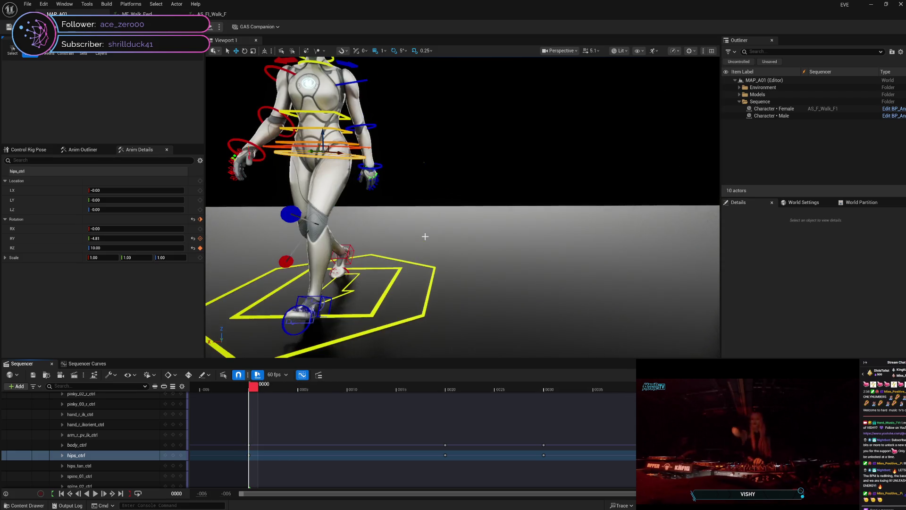
# Step: Orbit to a front view, scrub frames 0–20 reviewing hip rotation, and zero hips RY
pyautogui.moveTo(568, 256); pyautogui.dragTo(477, 258)
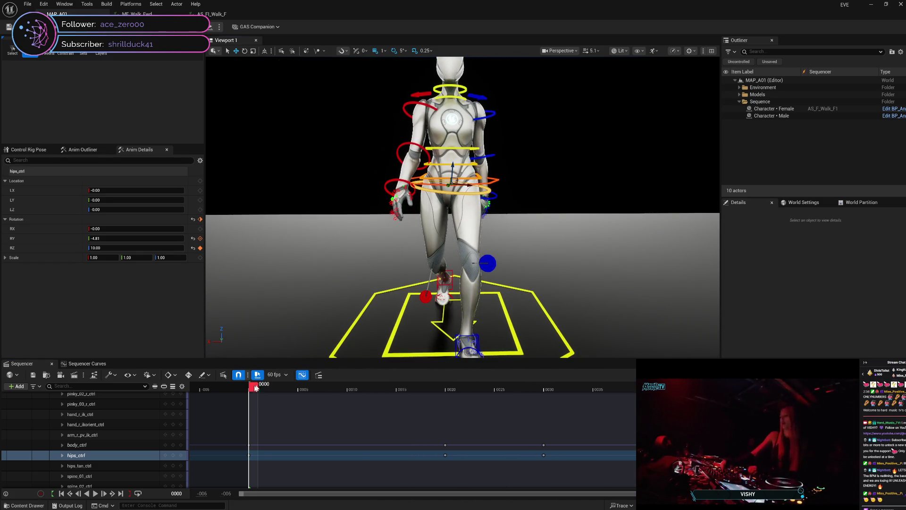
pyautogui.moveTo(254, 390)
pyautogui.mouseDown()
pyautogui.moveTo(449, 392)
pyautogui.moveTo(194, 392)
pyautogui.moveTo(453, 392)
pyautogui.moveTo(376, 402)
pyautogui.moveTo(304, 399)
pyautogui.moveTo(460, 390)
pyautogui.moveTo(306, 408)
pyautogui.moveTo(345, 414)
pyautogui.moveTo(299, 408)
pyautogui.mouseUp()
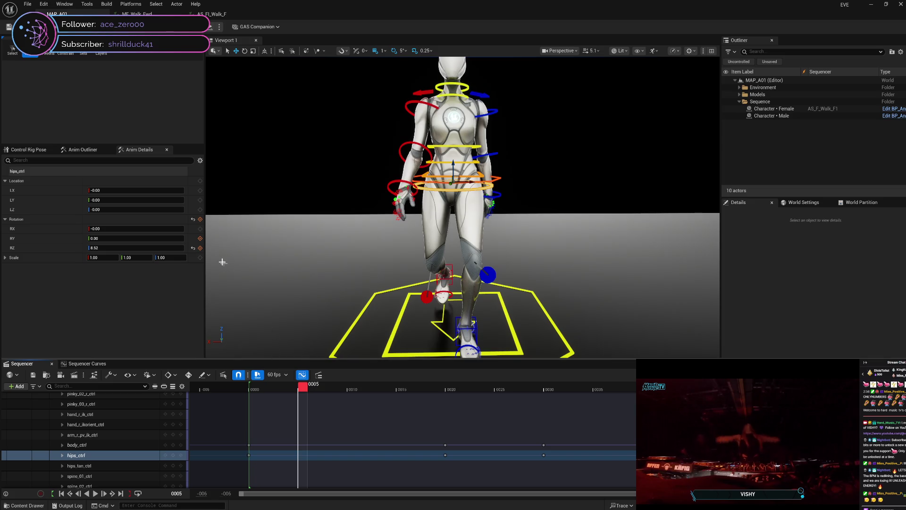
pyautogui.moveTo(303, 386); pyautogui.dragTo(448, 384)
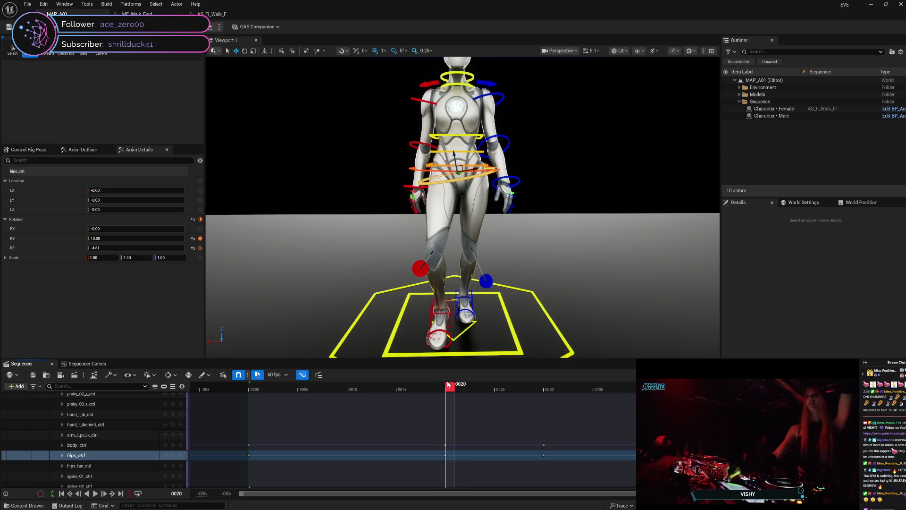
pyautogui.moveTo(449, 384); pyautogui.dragTo(312, 391)
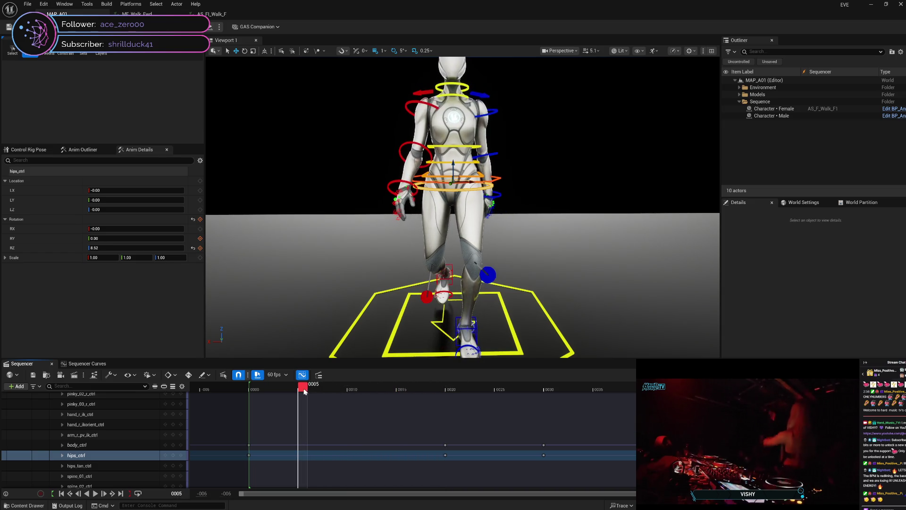
pyautogui.moveTo(305, 391)
pyautogui.mouseDown()
pyautogui.moveTo(275, 391)
pyautogui.moveTo(304, 395)
pyautogui.mouseUp()
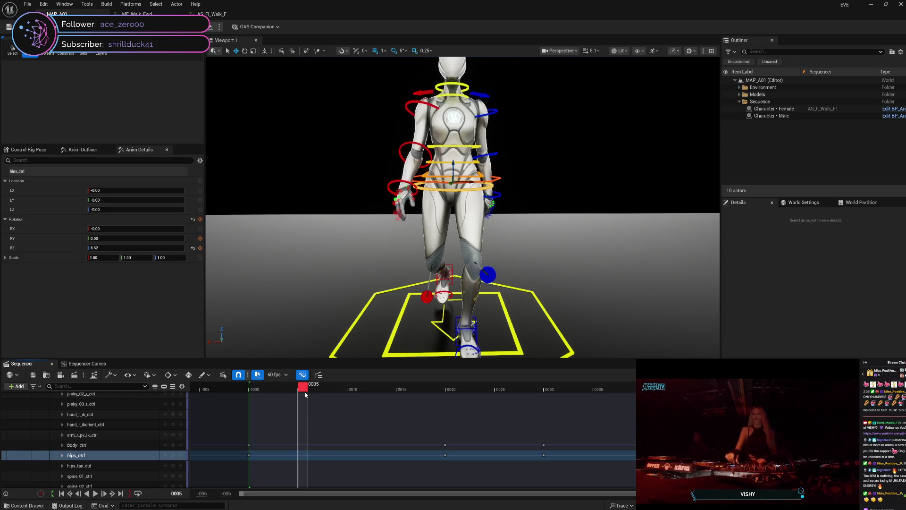
pyautogui.moveTo(305, 394)
pyautogui.mouseDown()
pyautogui.moveTo(412, 383)
pyautogui.moveTo(448, 384)
pyautogui.moveTo(302, 398)
pyautogui.moveTo(454, 389)
pyautogui.moveTo(354, 396)
pyautogui.moveTo(348, 407)
pyautogui.mouseUp()
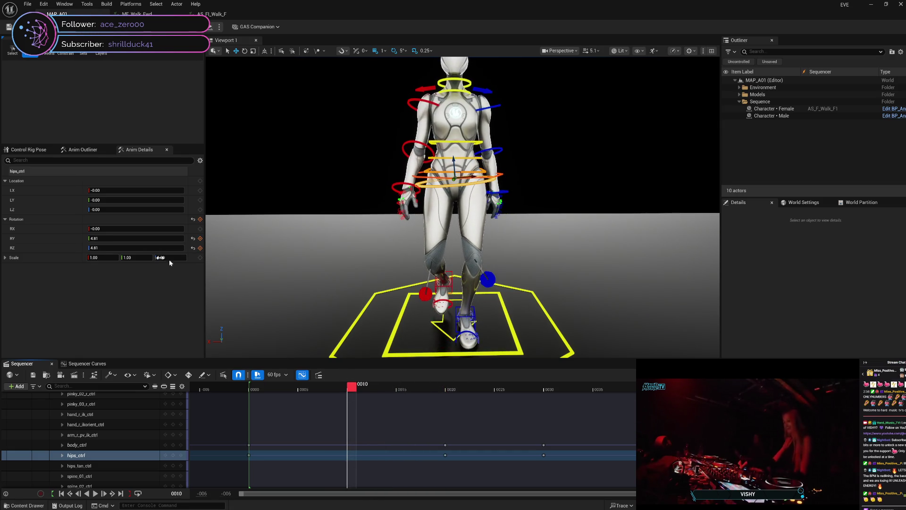
pyautogui.click(193, 238)
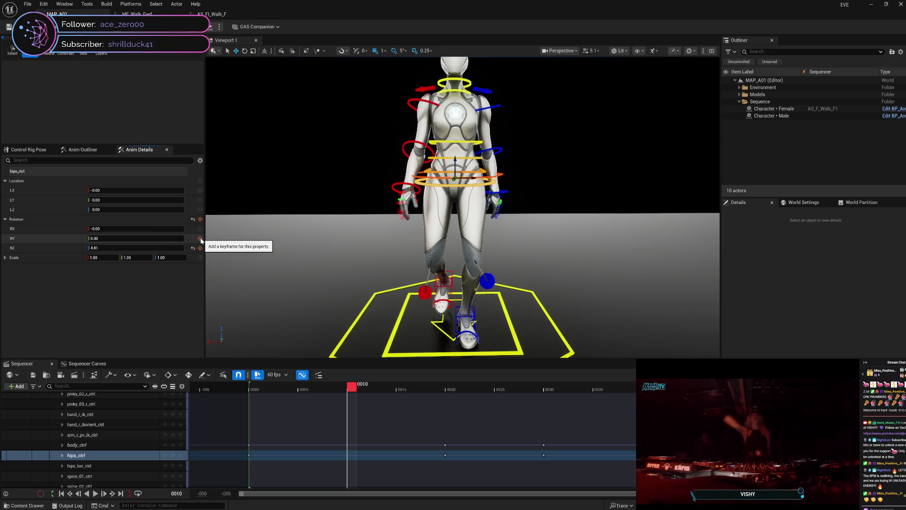
# Step: Key hips_ctrl RY at 0 on frame 10 and zero RY at frame 30
pyautogui.click(201, 238)
pyautogui.moveTo(352, 393); pyautogui.dragTo(546, 391)
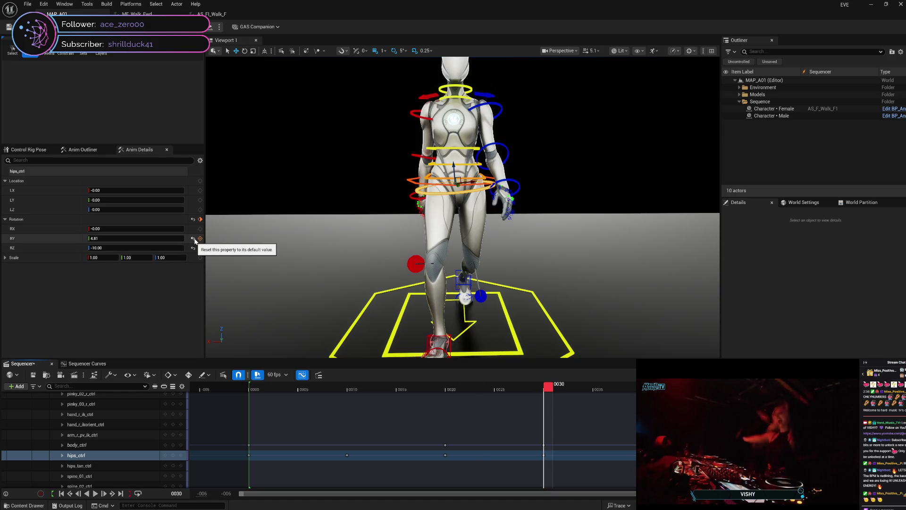
pyautogui.click(193, 238)
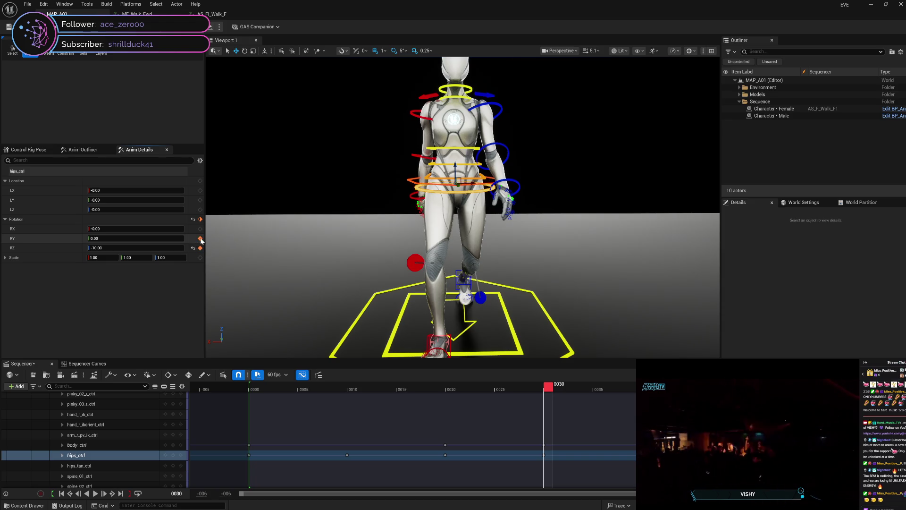
# Step: Zero hips RY at frames 40 and 60, key it at 60, and play the walk
pyautogui.press('space')
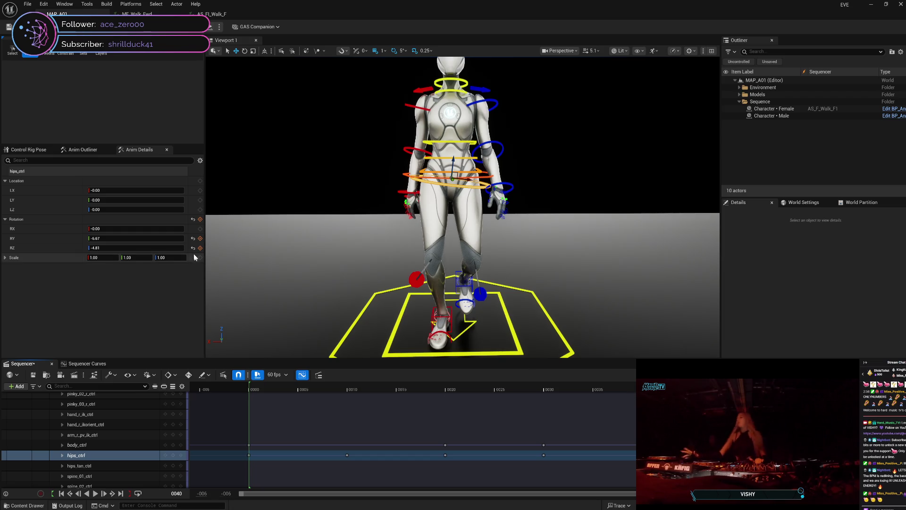
pyautogui.click(193, 239)
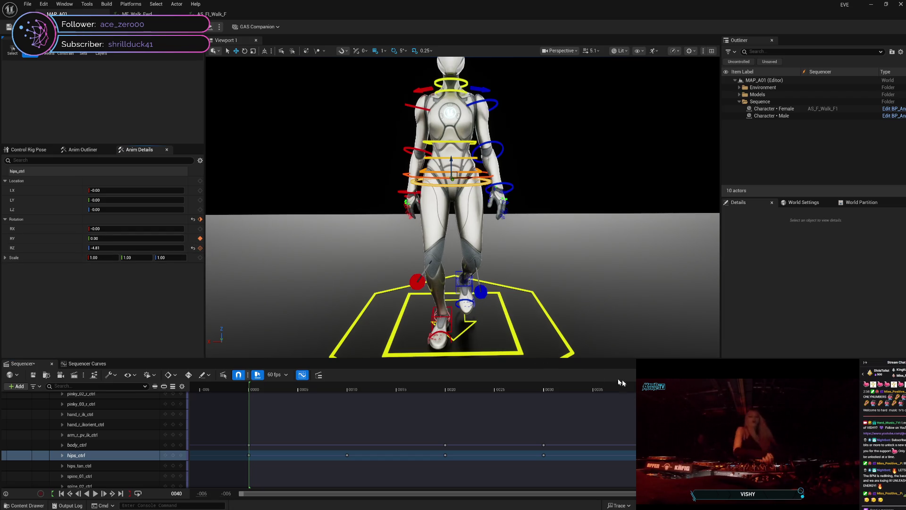
pyautogui.press('space')
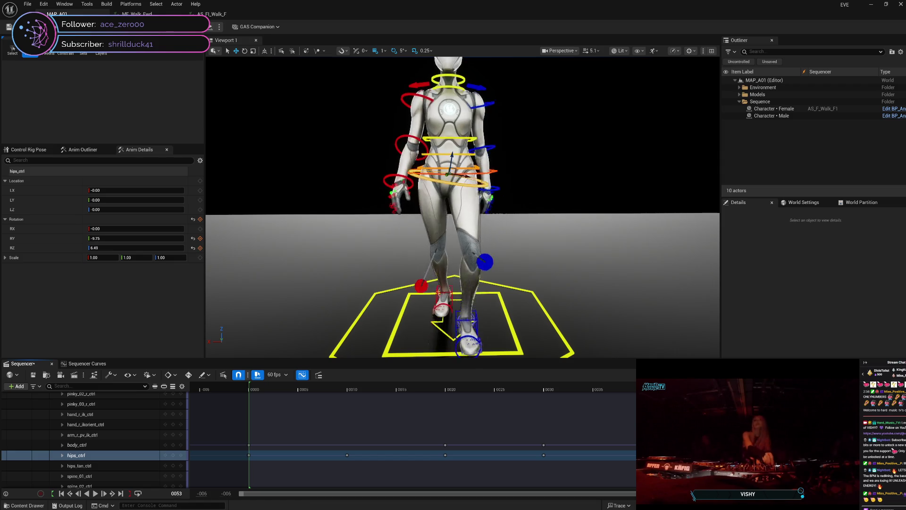
pyautogui.click(193, 239)
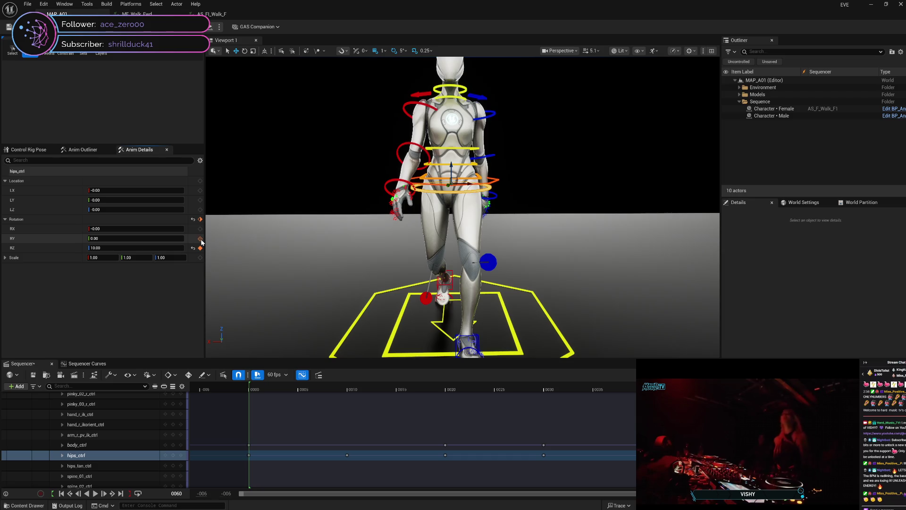
pyautogui.click(200, 239)
pyautogui.press('space')
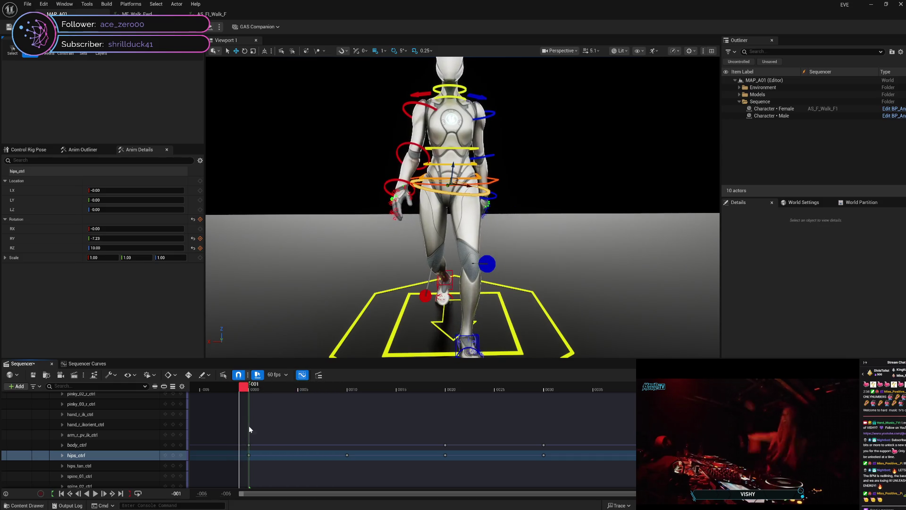
# Step: Zero and key hips_ctrl RY at frame 0, then scrub frames 22–41 to check the hips
pyautogui.click(193, 238)
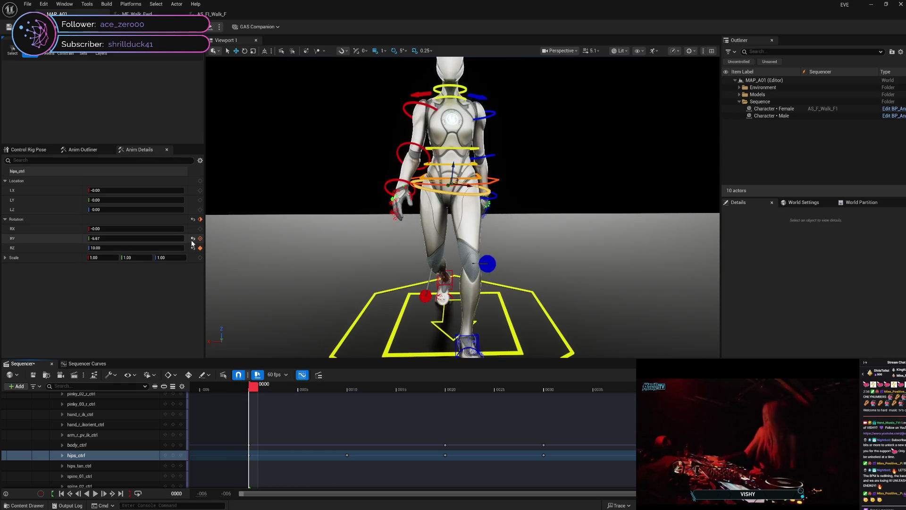
pyautogui.click(200, 239)
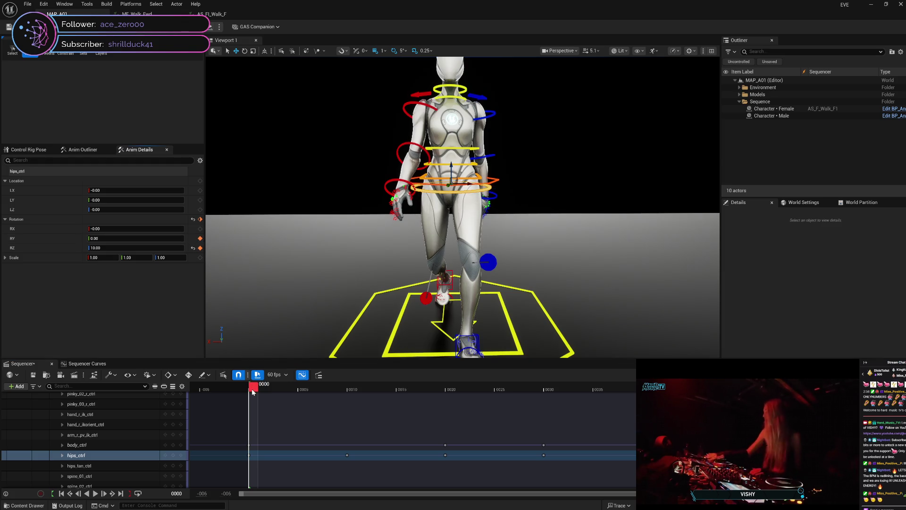
pyautogui.moveTo(257, 393); pyautogui.dragTo(642, 430)
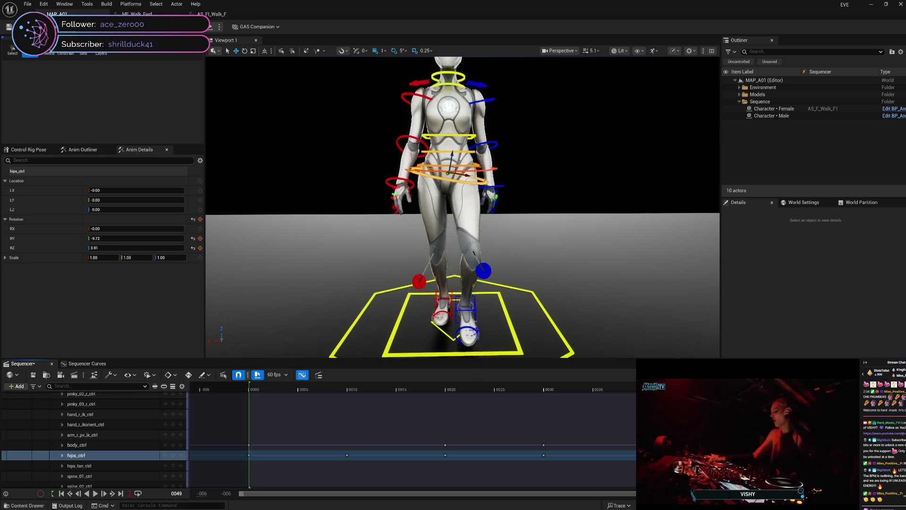
pyautogui.moveTo(641, 429)
pyautogui.mouseDown()
pyautogui.moveTo(580, 481)
pyautogui.moveTo(560, 481)
pyautogui.moveTo(641, 472)
pyautogui.mouseUp()
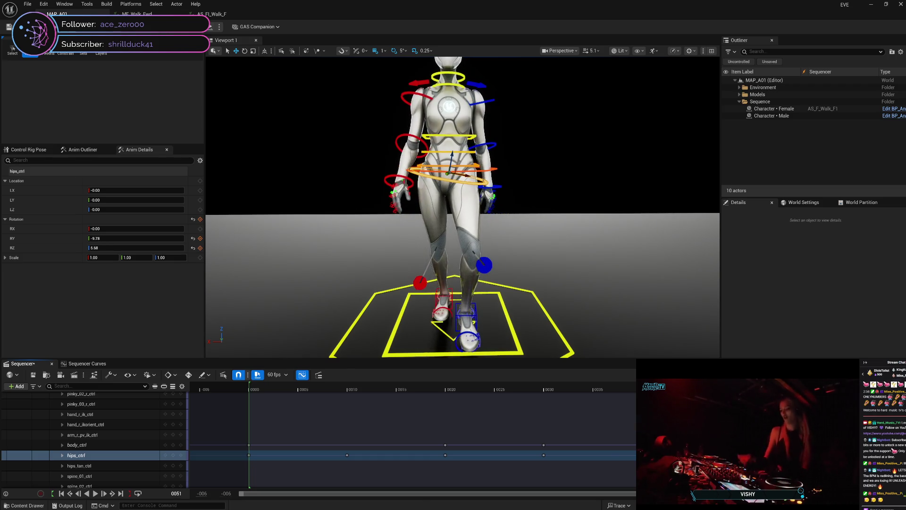
pyautogui.moveTo(642, 493)
pyautogui.mouseDown()
pyautogui.moveTo(506, 502)
pyautogui.moveTo(671, 493)
pyautogui.mouseUp()
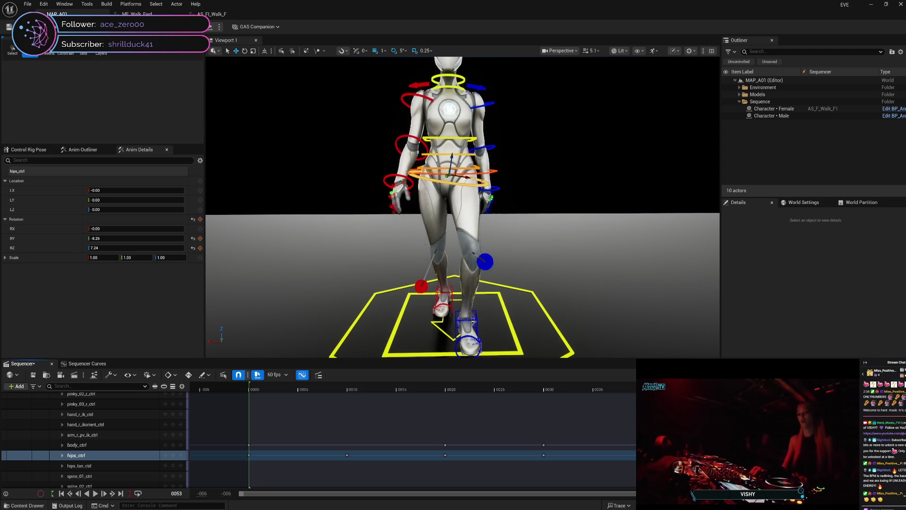
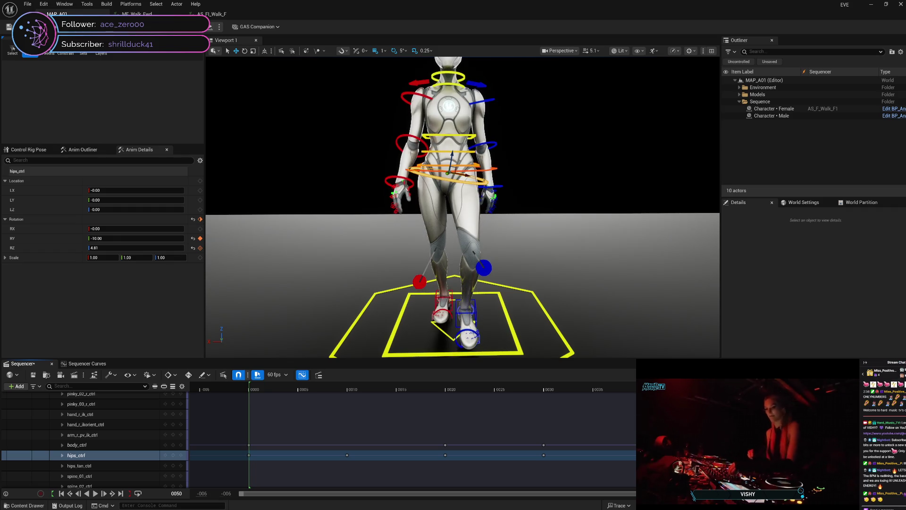
# Step: Play the walk forward and in reverse, then step frame by frame back to frame 0
pyautogui.press('Right')
pyautogui.press('Right')
pyautogui.press('Right')
pyautogui.press('Right')
pyautogui.press('Right')
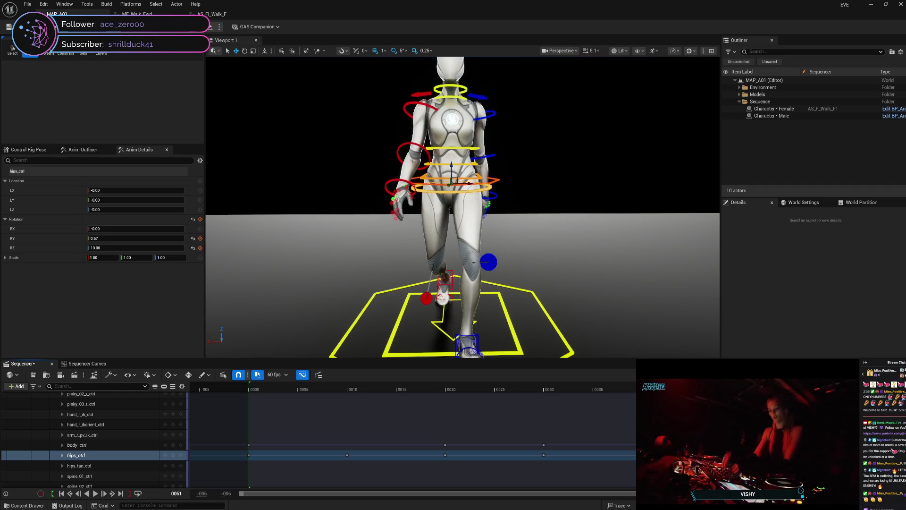
pyautogui.press('j')
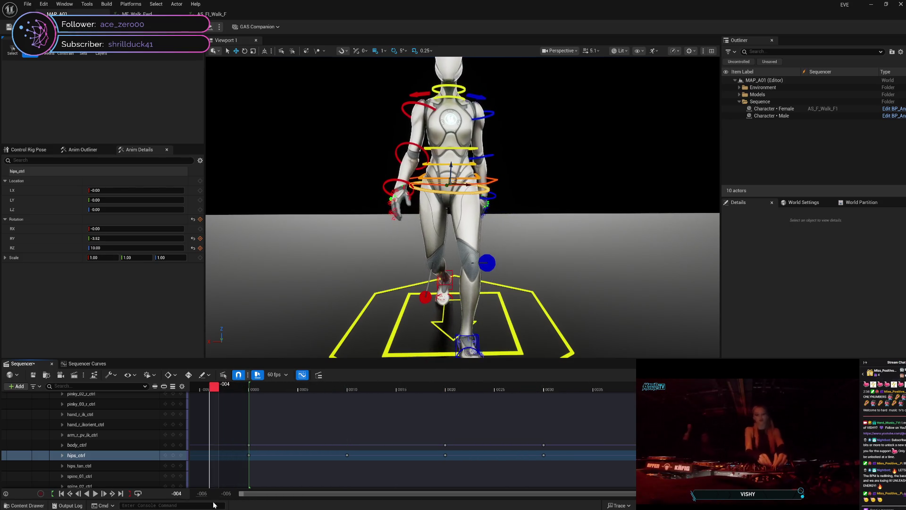
pyautogui.press('Right')
pyautogui.press('Right')
pyautogui.press('Right')
pyautogui.press('Right')
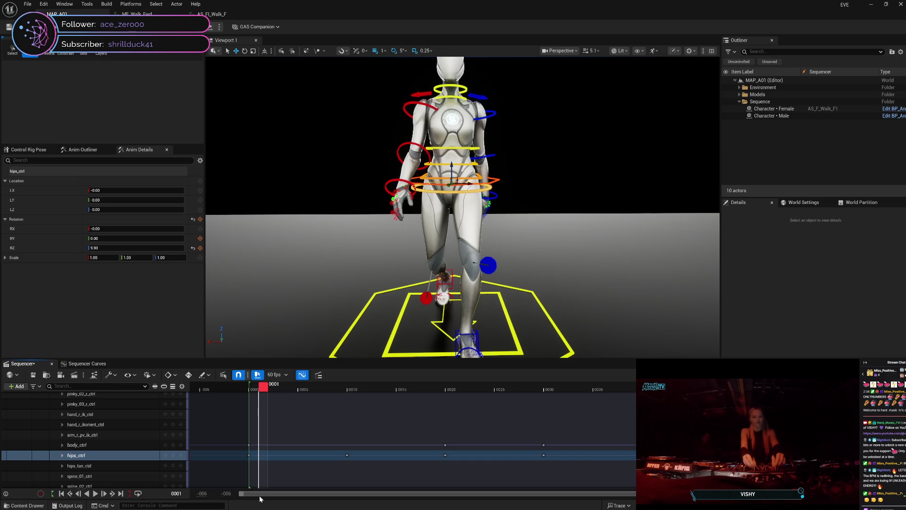
pyautogui.press('Left')
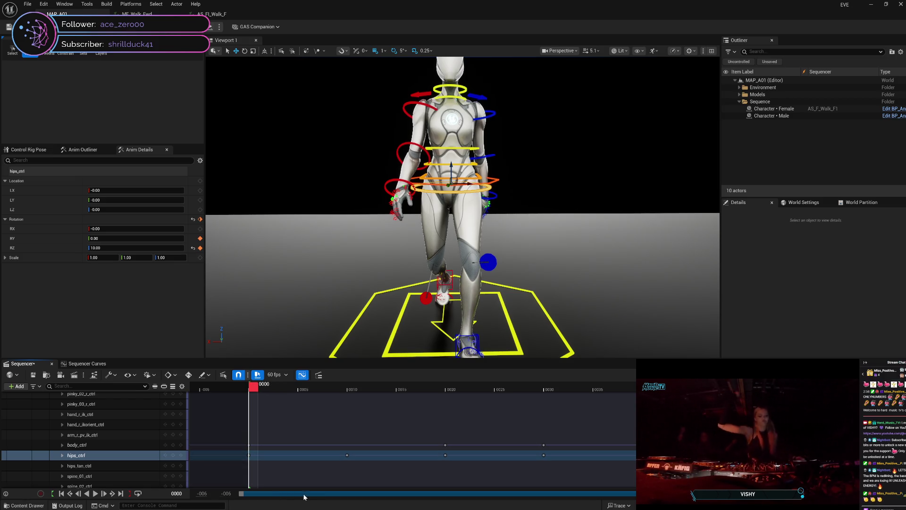
# Step: Set the Sequencer view range start to -30
pyautogui.click(202, 493)
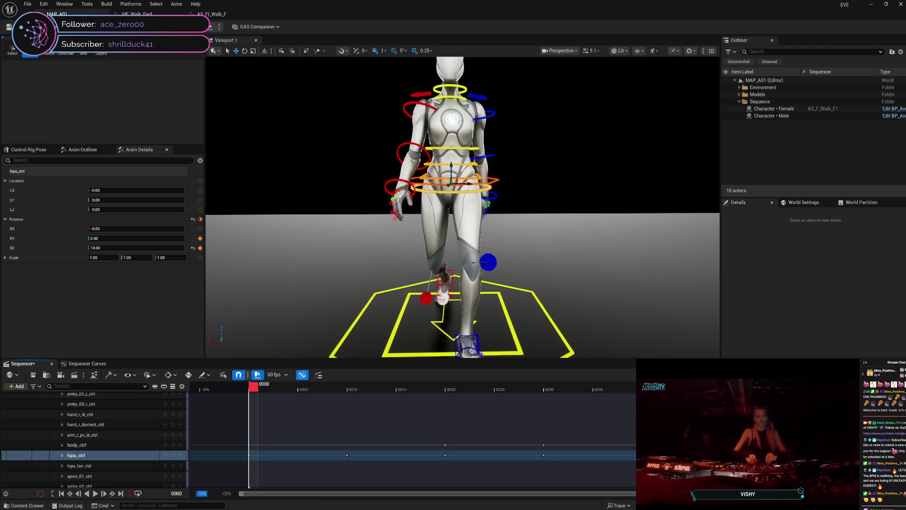
pyautogui.click(227, 493)
pyautogui.write('-30')
pyautogui.press('Return')
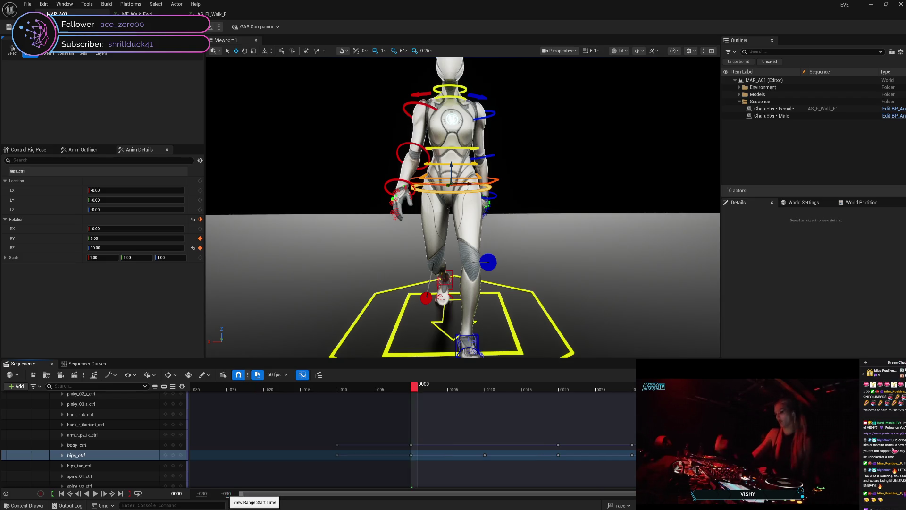
pyautogui.press('Return')
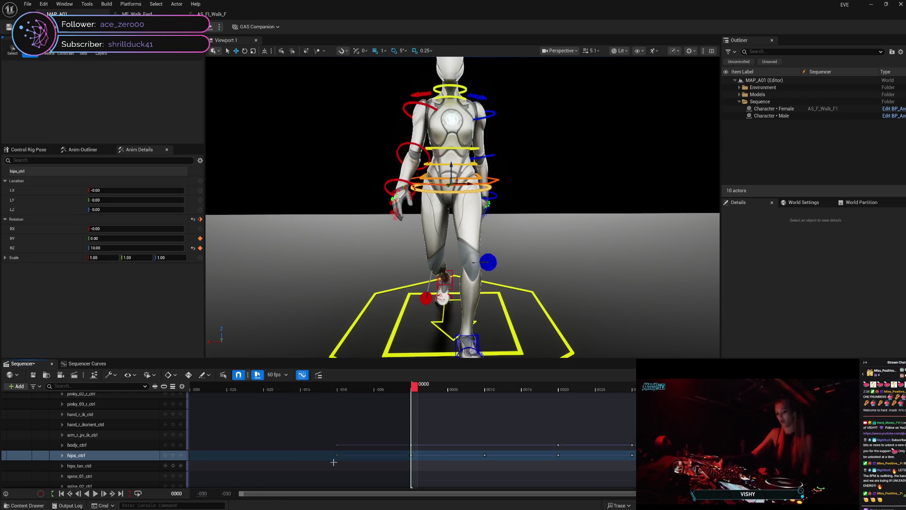
pyautogui.click(343, 390)
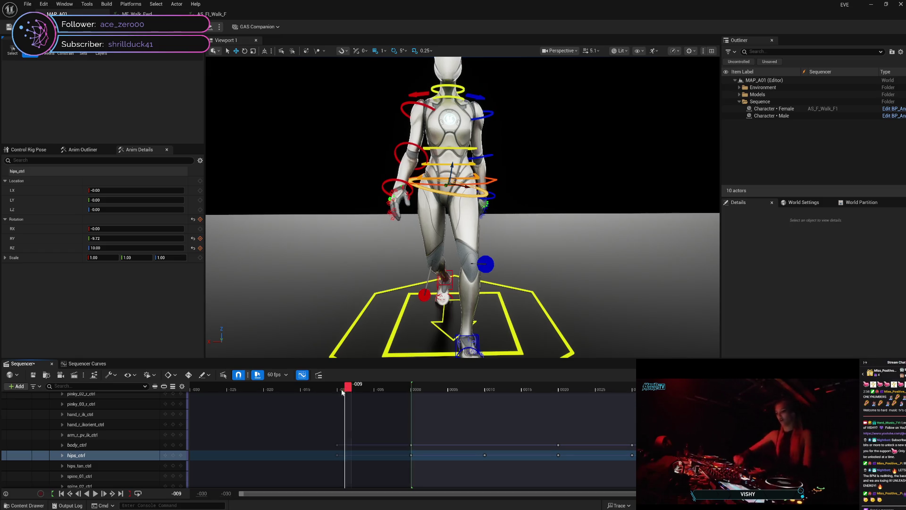
pyautogui.moveTo(342, 390); pyautogui.dragTo(340, 391)
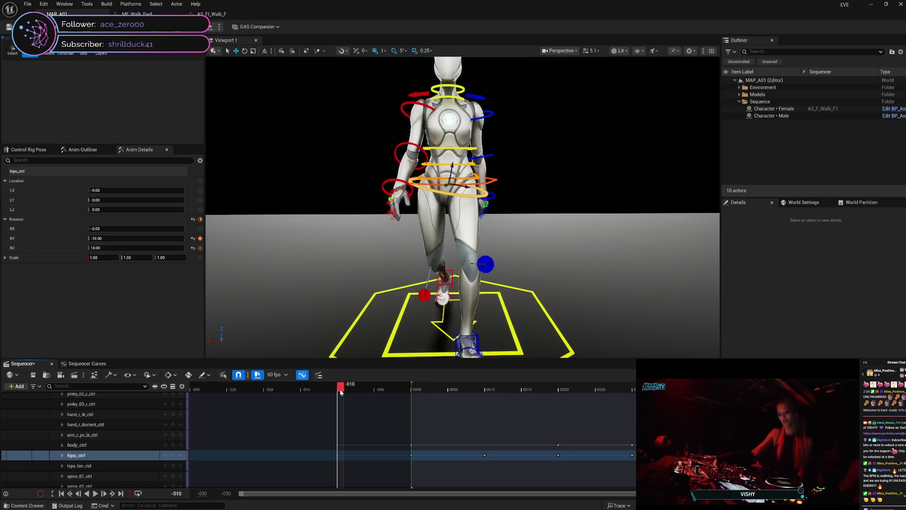
pyautogui.moveTo(328, 455); pyautogui.dragTo(346, 462)
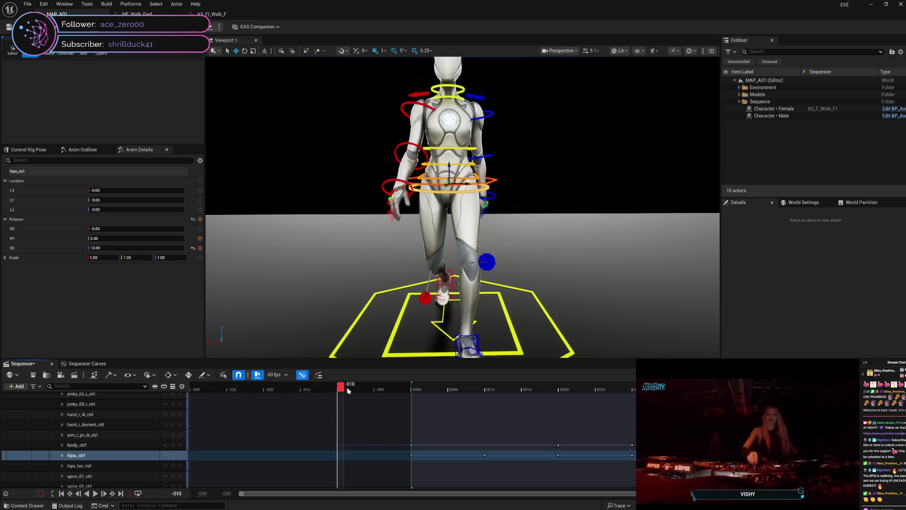
pyautogui.moveTo(348, 389)
pyautogui.mouseDown()
pyautogui.moveTo(487, 402)
pyautogui.moveTo(845, 398)
pyautogui.moveTo(786, 398)
pyautogui.mouseUp()
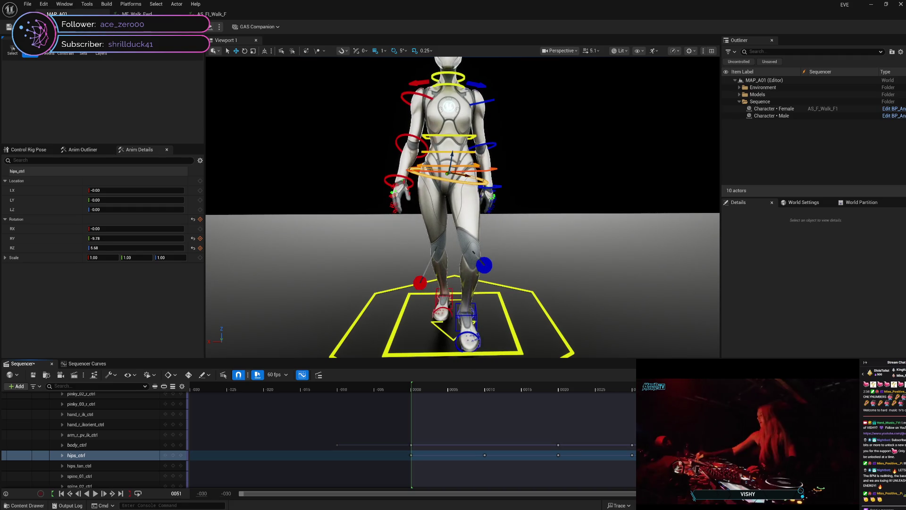
pyautogui.scroll(-1, 411, 434)
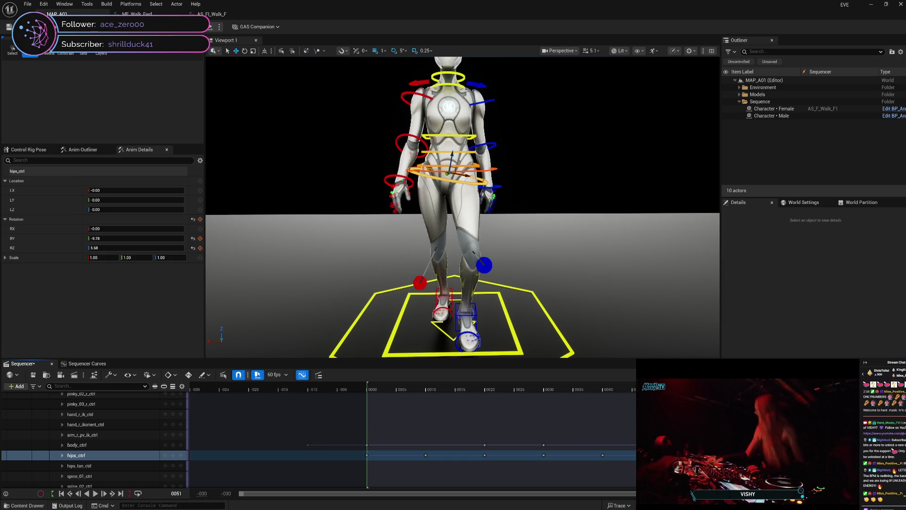
# Step: Reset the hips RY rotation to 0 at frame 80
pyautogui.press('Right')
pyautogui.press('.')
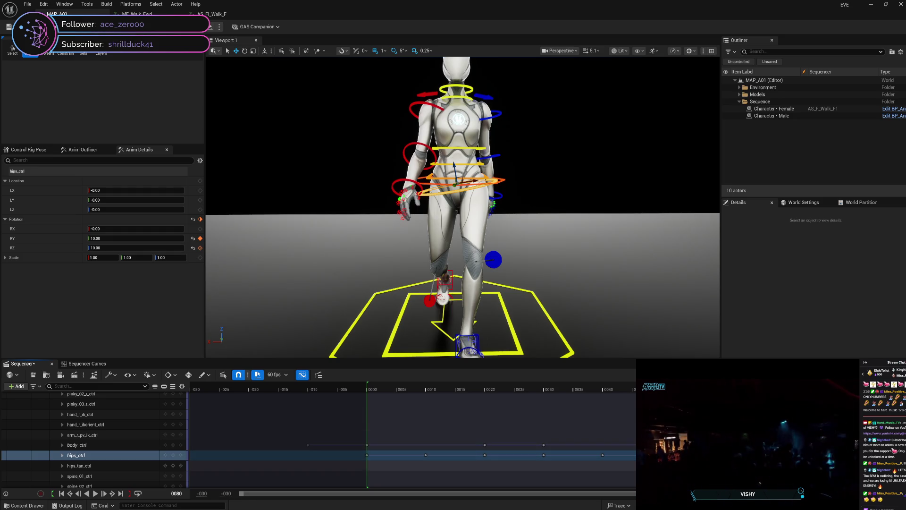
pyautogui.click(193, 239)
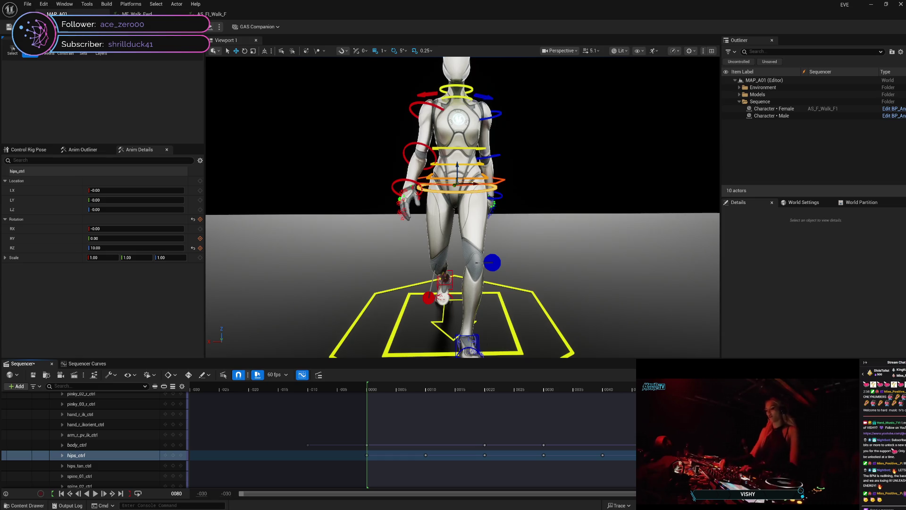
# Step: Scrub the walk back to frame -1 and open the AS_FI_Walk_F animation asset
pyautogui.press(',')
pyautogui.press(',')
pyautogui.press(',')
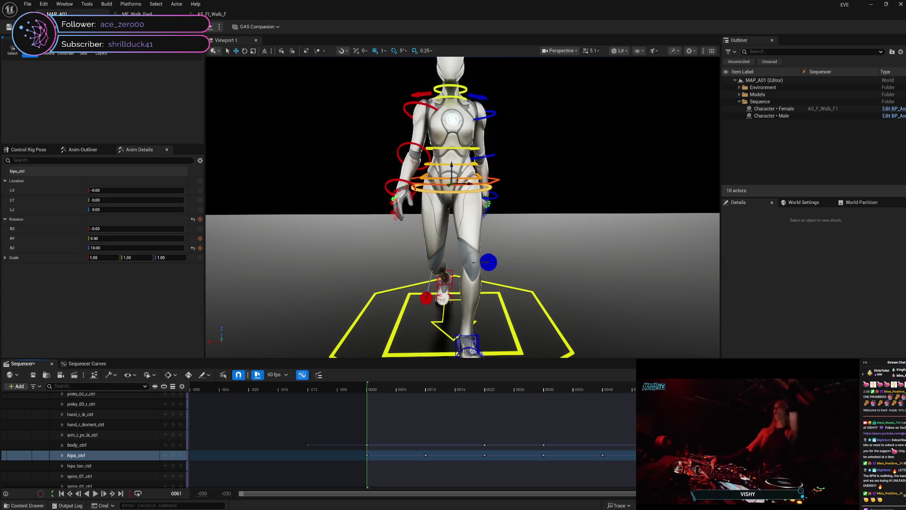
pyautogui.press('.')
pyautogui.press('.')
pyautogui.press('.')
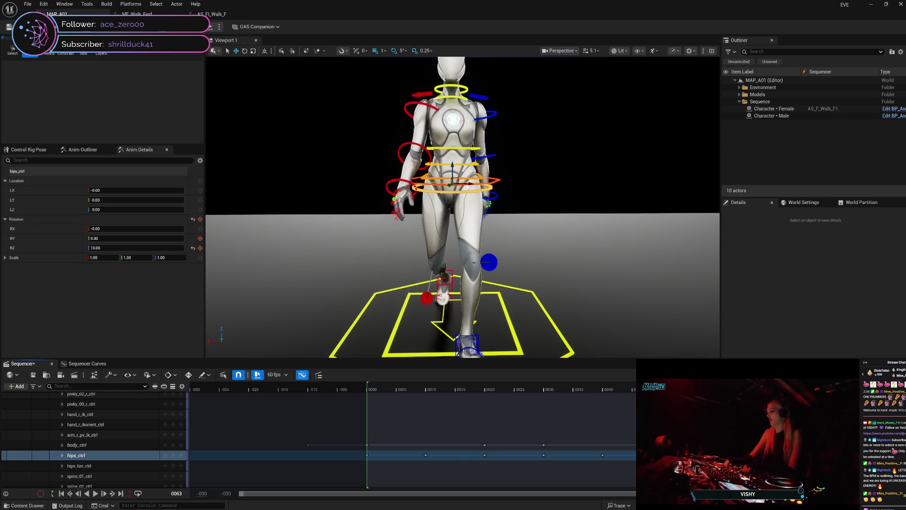
pyautogui.moveTo(632, 434)
pyautogui.mouseDown()
pyautogui.moveTo(369, 434)
pyautogui.moveTo(652, 443)
pyautogui.mouseUp()
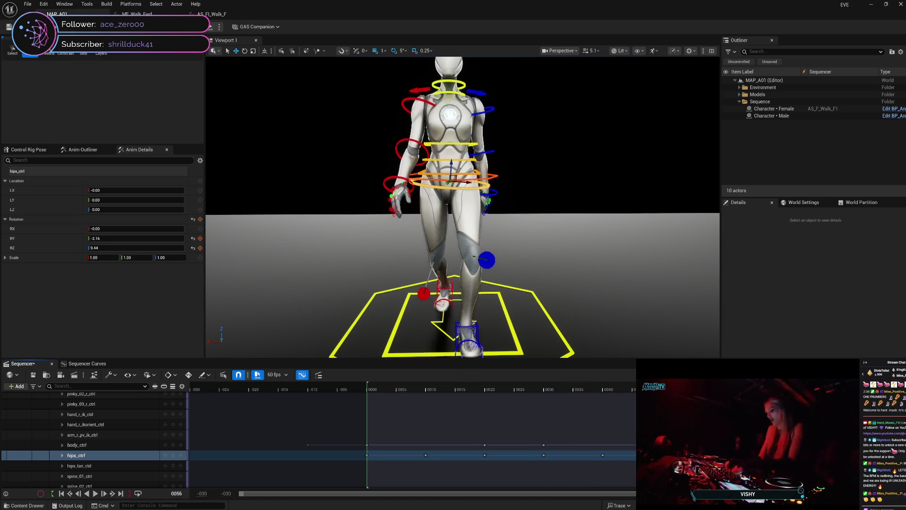
pyautogui.moveTo(661, 448)
pyautogui.mouseDown()
pyautogui.moveTo(597, 465)
pyautogui.moveTo(362, 468)
pyautogui.moveTo(668, 469)
pyautogui.mouseUp()
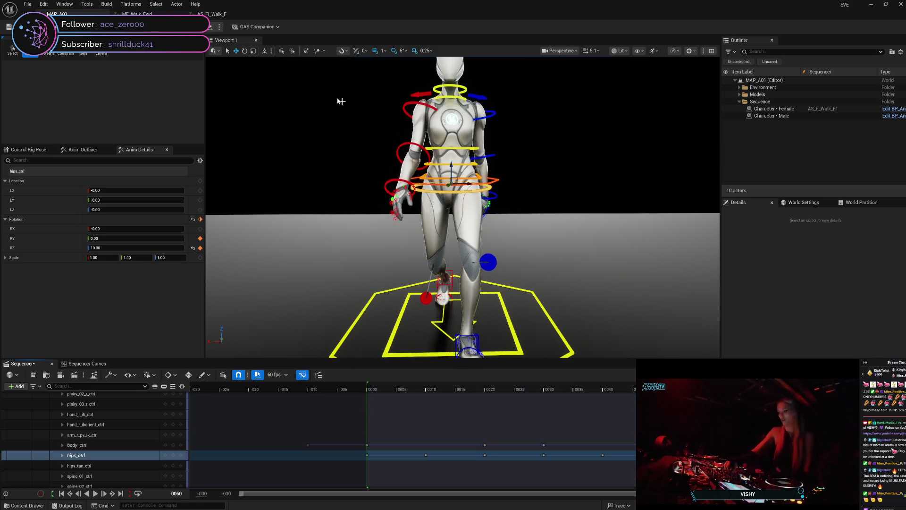
pyautogui.click(212, 13)
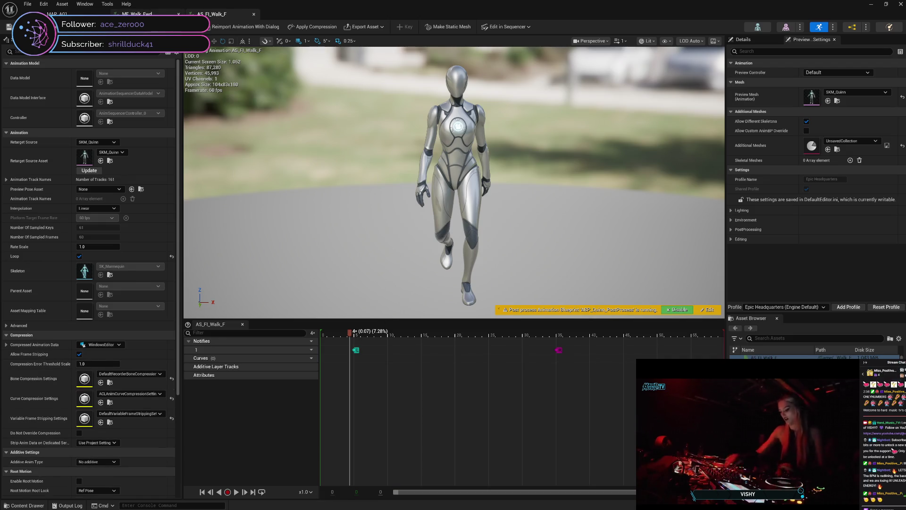
# Step: Switch to MF_Walk_Fwd and scrub its walk cycle across frames 14 to 47
pyautogui.click(137, 14)
pyautogui.moveTo(323, 335); pyautogui.dragTo(535, 336)
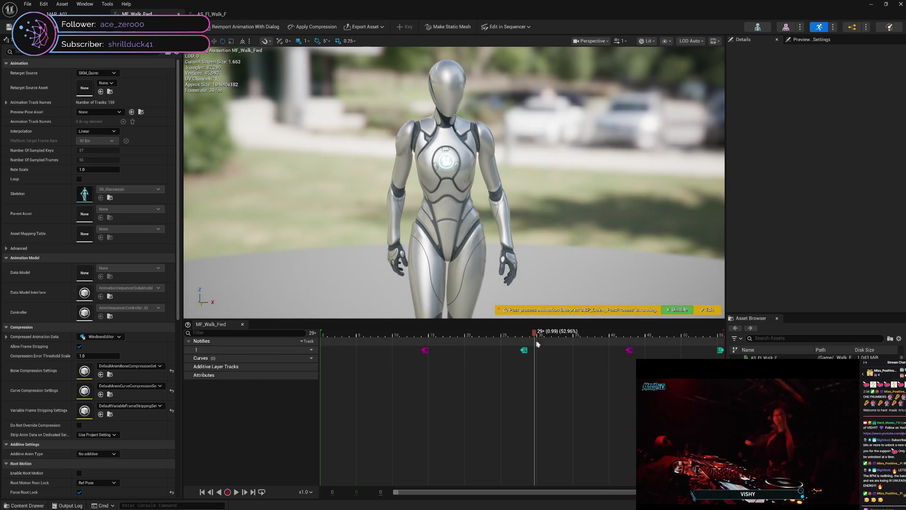
pyautogui.moveTo(534, 333)
pyautogui.mouseDown()
pyautogui.moveTo(318, 360)
pyautogui.moveTo(722, 374)
pyautogui.mouseUp()
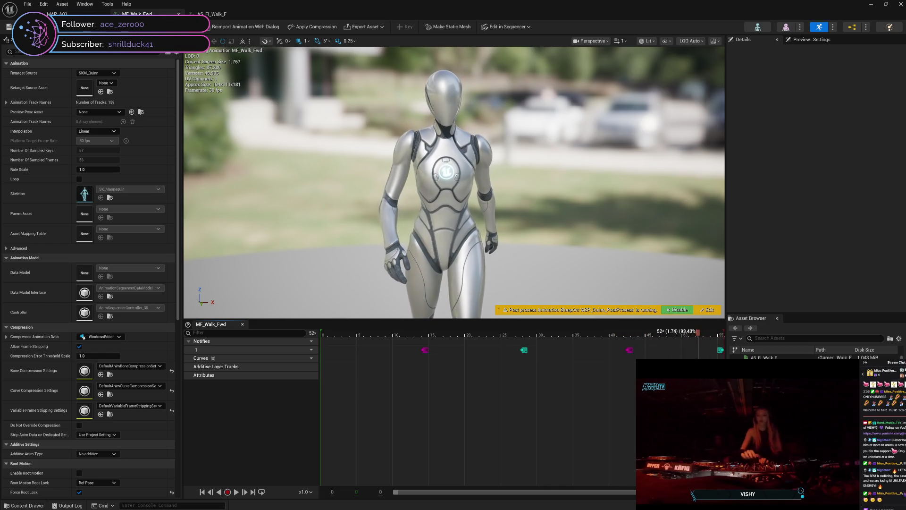
pyautogui.moveTo(640, 418)
pyautogui.mouseDown()
pyautogui.moveTo(600, 414)
pyautogui.moveTo(517, 434)
pyautogui.moveTo(630, 431)
pyautogui.mouseUp()
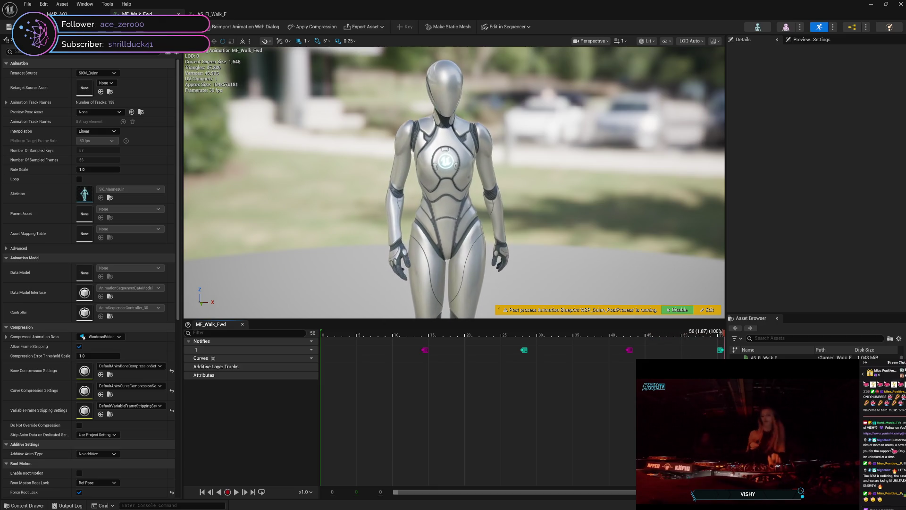
pyautogui.moveTo(694, 432)
pyautogui.mouseDown()
pyautogui.moveTo(557, 459)
pyautogui.moveTo(391, 474)
pyautogui.moveTo(521, 471)
pyautogui.moveTo(445, 481)
pyautogui.mouseUp()
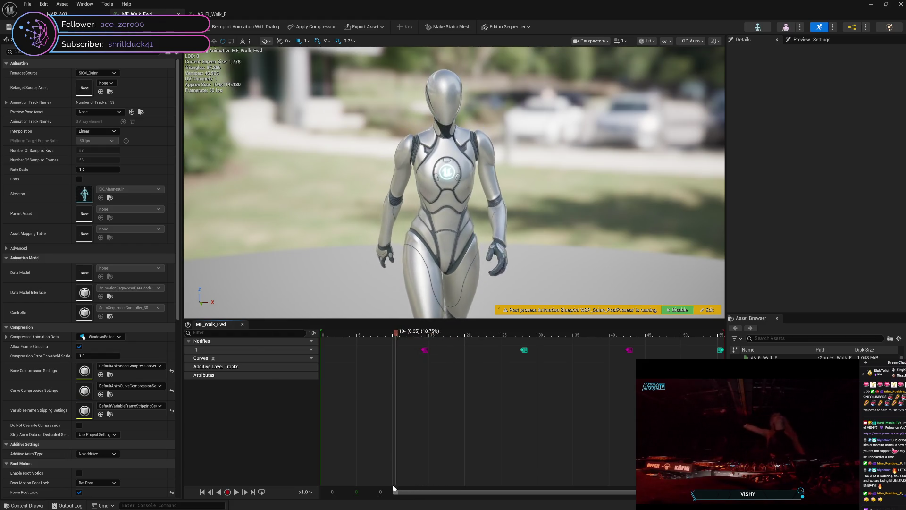
pyautogui.moveTo(370, 491)
pyautogui.mouseDown()
pyautogui.moveTo(310, 499)
pyautogui.moveTo(367, 500)
pyautogui.mouseUp()
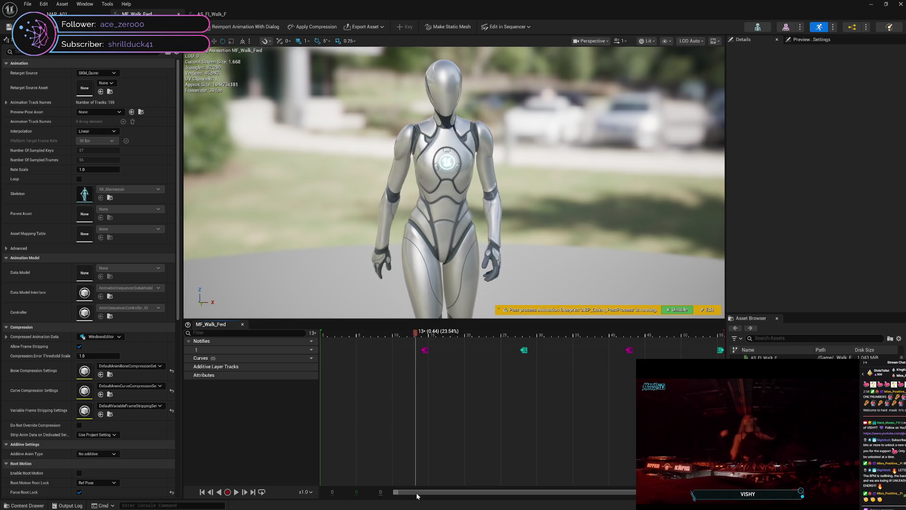
pyautogui.moveTo(443, 492)
pyautogui.mouseDown()
pyautogui.moveTo(719, 467)
pyautogui.moveTo(480, 499)
pyautogui.mouseUp()
pyautogui.moveTo(396, 505)
pyautogui.mouseDown()
pyautogui.moveTo(323, 504)
pyautogui.moveTo(426, 489)
pyautogui.mouseUp()
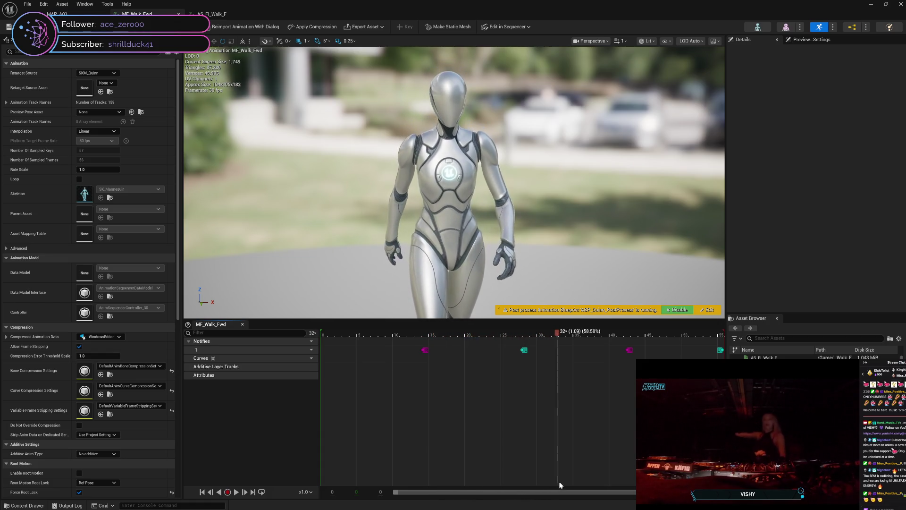
pyautogui.moveTo(560, 484); pyautogui.dragTo(635, 483)
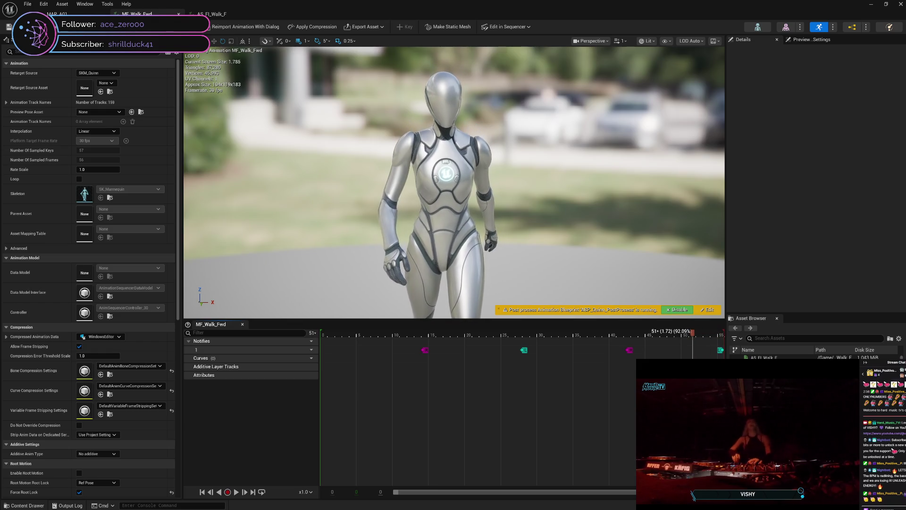
pyautogui.moveTo(692, 484)
pyautogui.mouseDown()
pyautogui.moveTo(584, 500)
pyautogui.moveTo(479, 501)
pyautogui.mouseUp()
pyautogui.moveTo(321, 508); pyautogui.dragTo(441, 508)
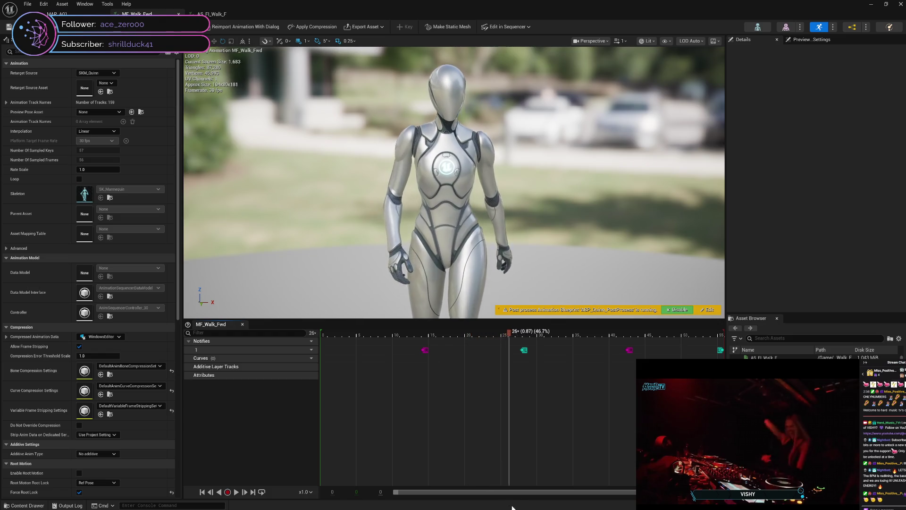
pyautogui.moveTo(512, 507); pyautogui.dragTo(621, 507)
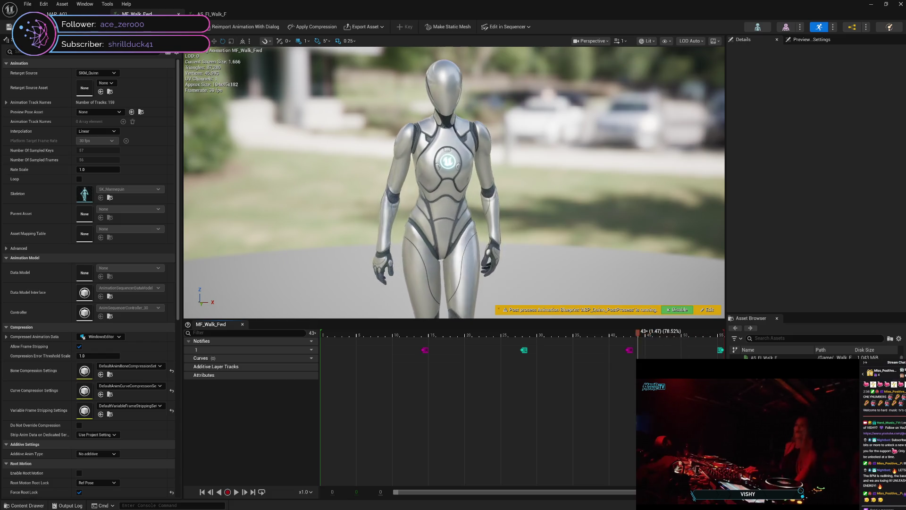
pyautogui.moveTo(638, 508); pyautogui.dragTo(511, 508)
pyautogui.moveTo(369, 506)
pyautogui.mouseDown()
pyautogui.moveTo(326, 506)
pyautogui.moveTo(342, 502)
pyautogui.mouseUp()
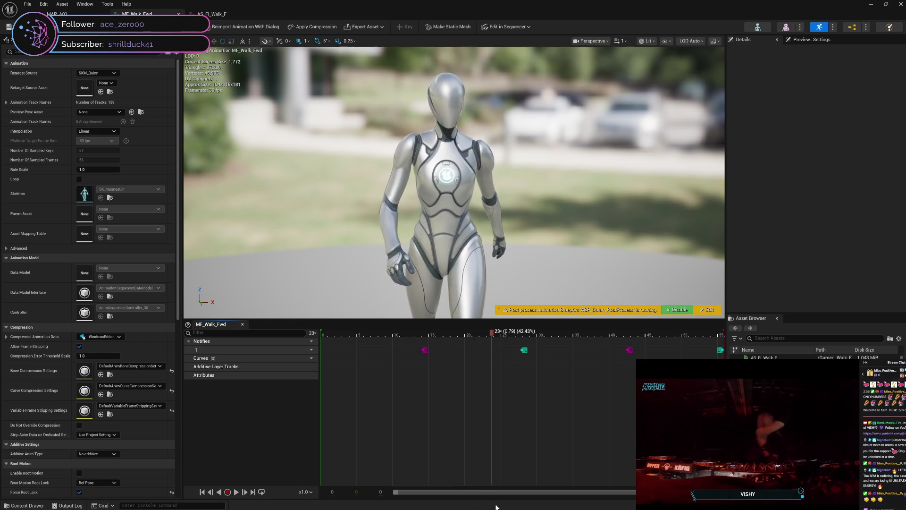
pyautogui.moveTo(519, 508); pyautogui.dragTo(629, 508)
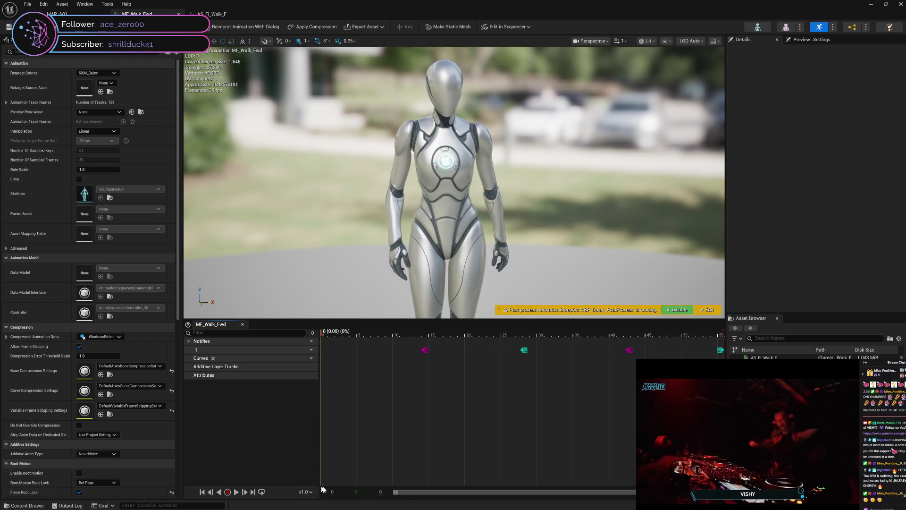
pyautogui.moveTo(323, 489); pyautogui.dragTo(359, 488)
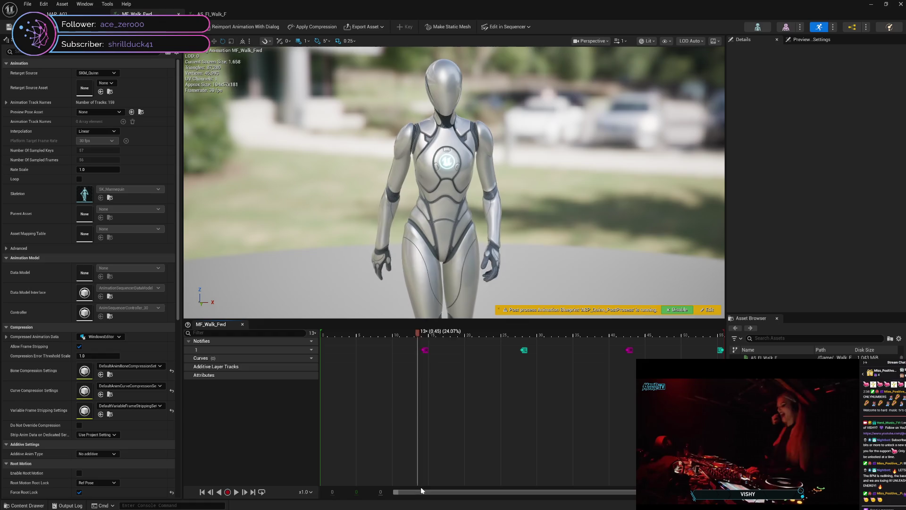
pyautogui.moveTo(487, 494)
pyautogui.mouseDown()
pyautogui.moveTo(722, 494)
pyautogui.moveTo(305, 493)
pyautogui.mouseUp()
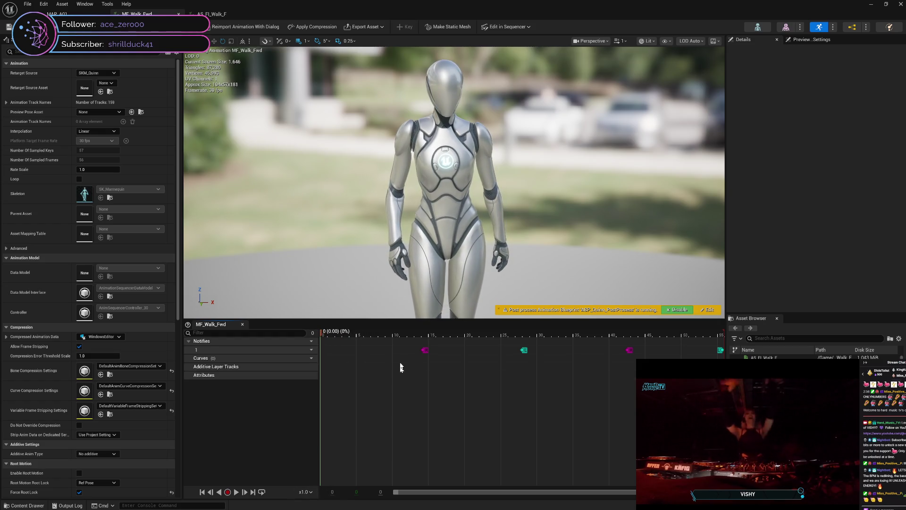
pyautogui.scroll(-1, 376, 279)
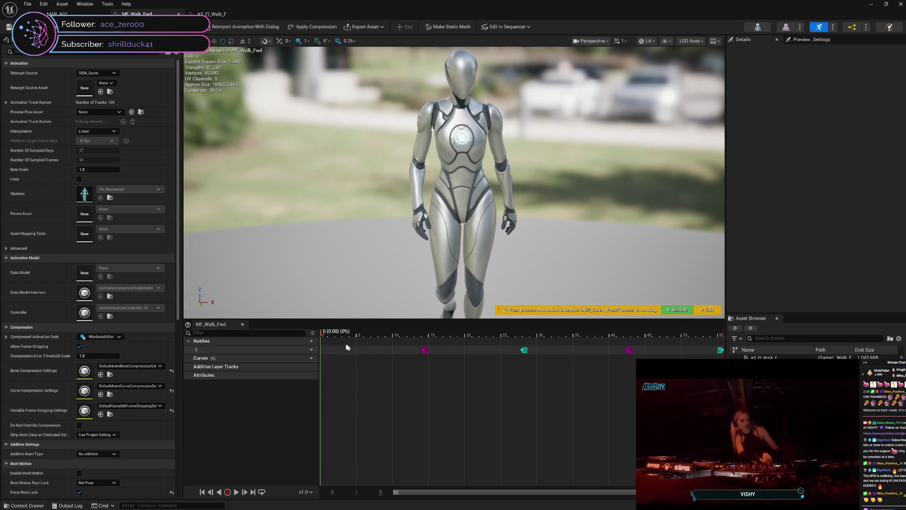
pyautogui.moveTo(324, 335)
pyautogui.mouseDown()
pyautogui.moveTo(413, 333)
pyautogui.moveTo(308, 334)
pyautogui.moveTo(722, 358)
pyautogui.moveTo(321, 375)
pyautogui.mouseUp()
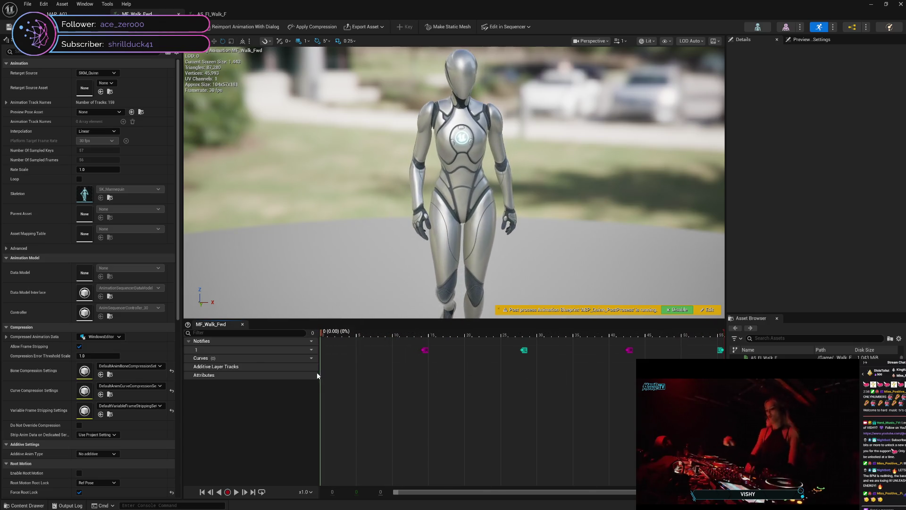
pyautogui.scroll(3, 579, 268)
# Step: Zoom and pan the preview camera down onto the legs while scrubbing the first steps
pyautogui.scroll(1, 579, 268)
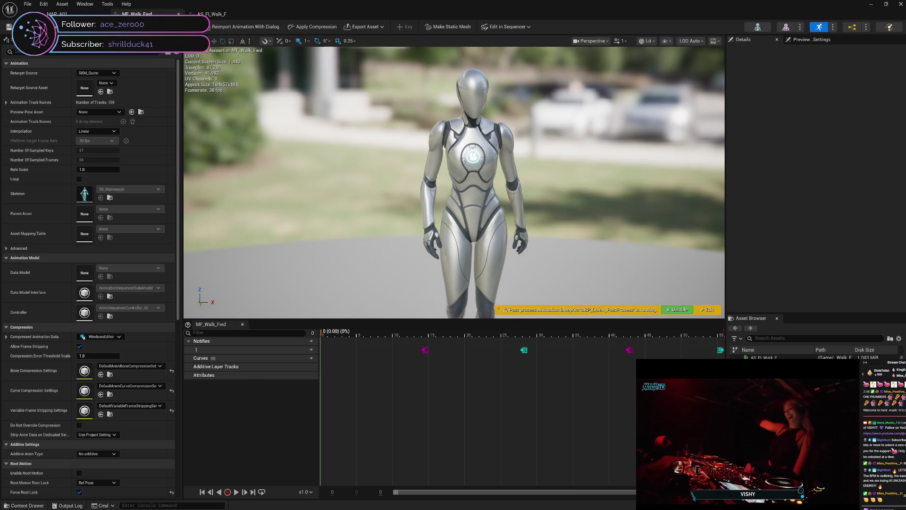
pyautogui.moveTo(579, 268)
pyautogui.mouseDown()
pyautogui.moveTo(579, 315)
pyautogui.moveTo(580, 247)
pyautogui.mouseUp()
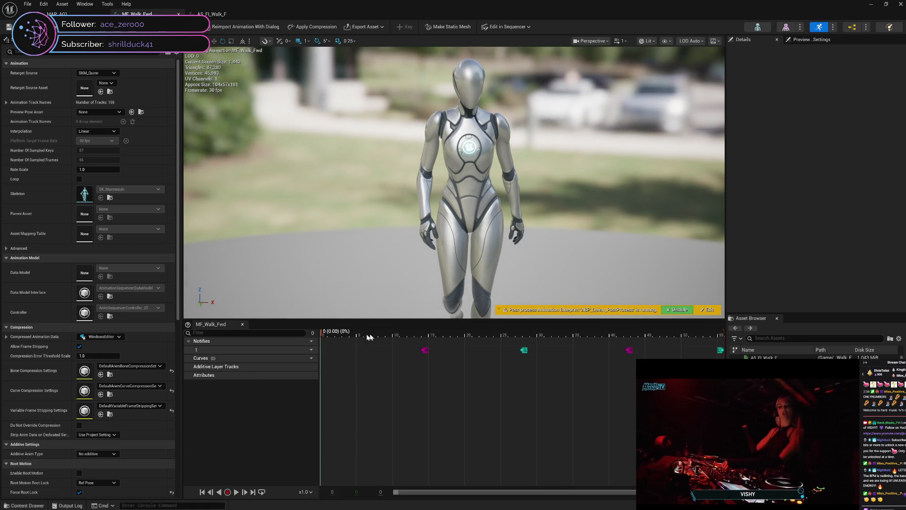
pyautogui.moveTo(321, 335)
pyautogui.mouseDown()
pyautogui.moveTo(360, 335)
pyautogui.moveTo(317, 340)
pyautogui.mouseUp()
pyautogui.moveTo(394, 256)
pyautogui.mouseDown()
pyautogui.moveTo(394, 291)
pyautogui.moveTo(394, 264)
pyautogui.mouseUp()
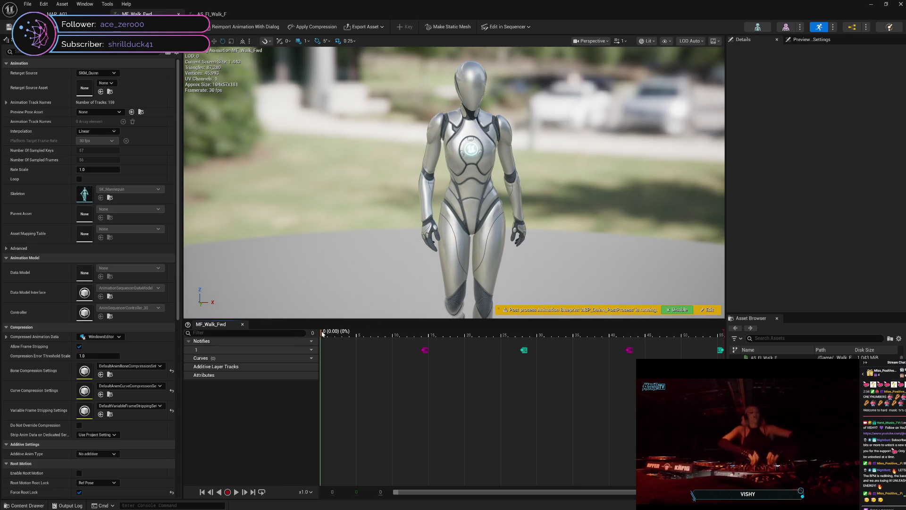
pyautogui.moveTo(332, 333)
pyautogui.mouseDown()
pyautogui.moveTo(524, 336)
pyautogui.moveTo(324, 333)
pyautogui.mouseUp()
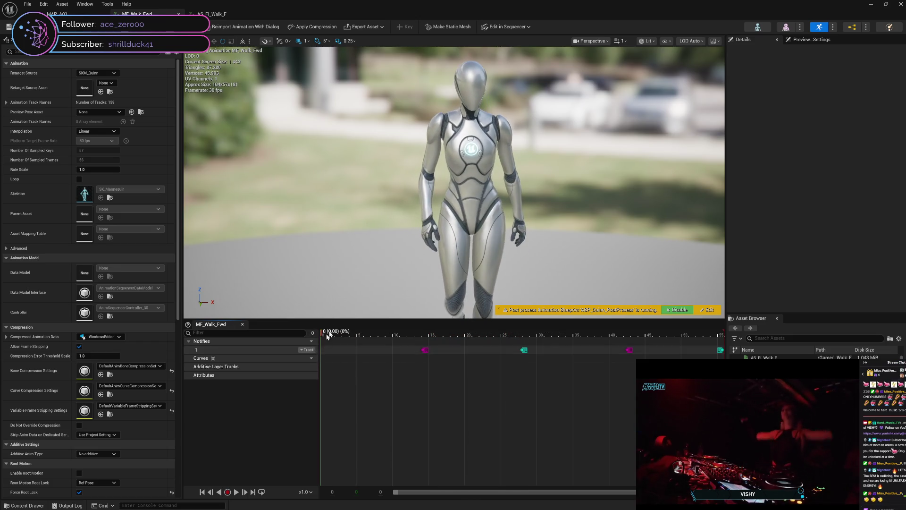
pyautogui.moveTo(406, 268)
pyautogui.mouseDown()
pyautogui.moveTo(406, 252)
pyautogui.moveTo(371, 247)
pyautogui.moveTo(391, 245)
pyautogui.moveTo(392, 255)
pyautogui.moveTo(361, 247)
pyautogui.moveTo(354, 236)
pyautogui.moveTo(349, 245)
pyautogui.mouseUp()
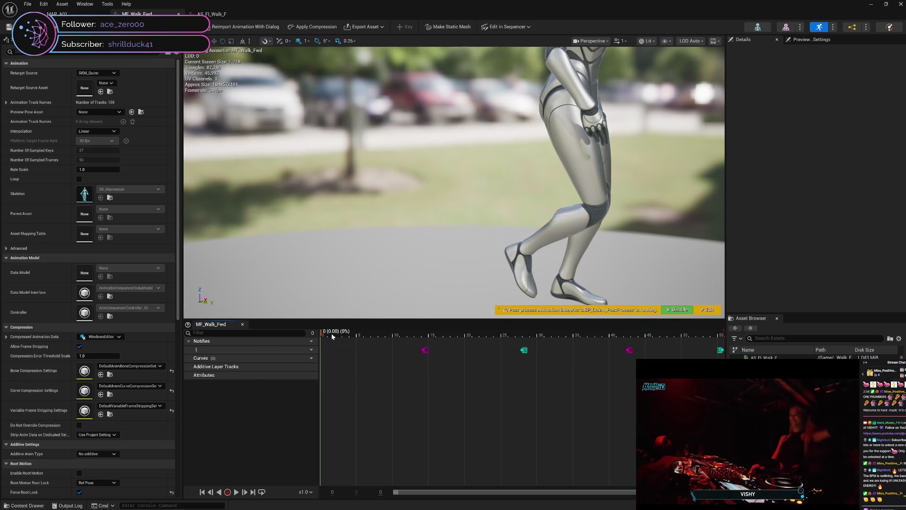
pyautogui.moveTo(329, 337)
pyautogui.mouseDown()
pyautogui.moveTo(340, 336)
pyautogui.moveTo(309, 335)
pyautogui.moveTo(360, 339)
pyautogui.moveTo(312, 349)
pyautogui.moveTo(448, 348)
pyautogui.moveTo(420, 353)
pyautogui.mouseUp()
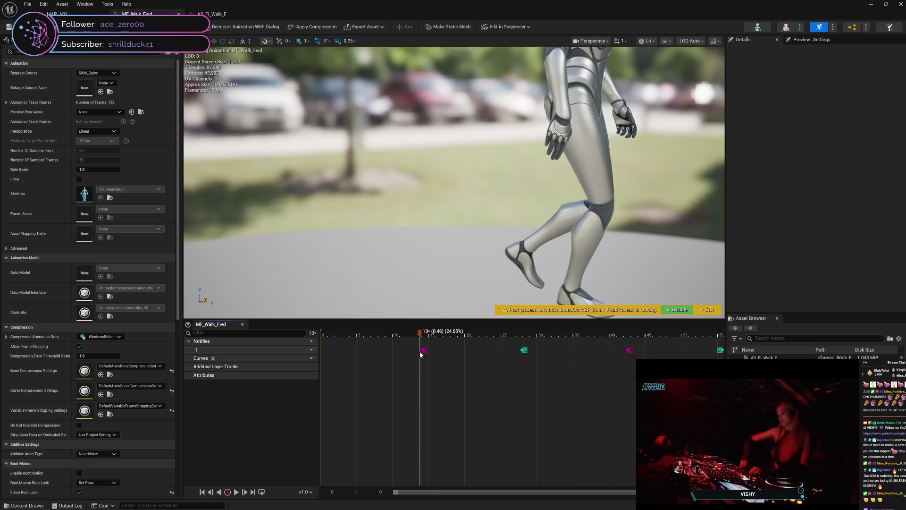
pyautogui.moveTo(460, 353)
pyautogui.mouseDown()
pyautogui.moveTo(722, 357)
pyautogui.moveTo(649, 357)
pyautogui.moveTo(666, 357)
pyautogui.moveTo(624, 378)
pyautogui.moveTo(313, 362)
pyautogui.moveTo(458, 359)
pyautogui.moveTo(477, 361)
pyautogui.moveTo(377, 363)
pyautogui.moveTo(659, 382)
pyautogui.mouseUp()
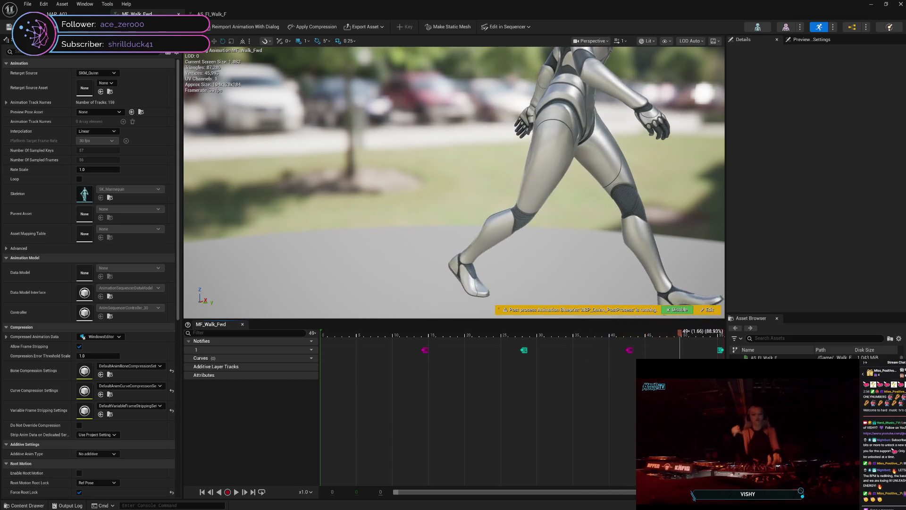
pyautogui.moveTo(721, 380)
pyautogui.mouseDown()
pyautogui.moveTo(307, 375)
pyautogui.moveTo(653, 380)
pyautogui.mouseUp()
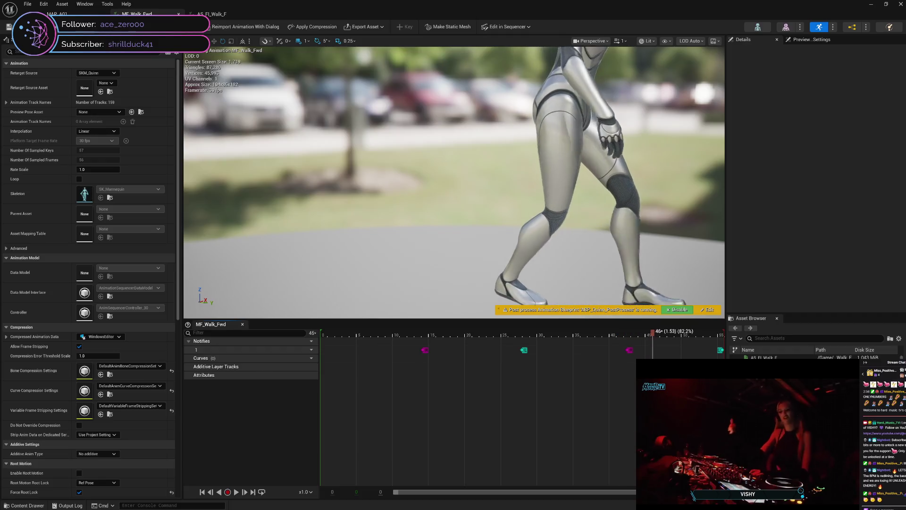
pyautogui.moveTo(722, 382)
pyautogui.mouseDown()
pyautogui.moveTo(314, 401)
pyautogui.moveTo(634, 414)
pyautogui.mouseUp()
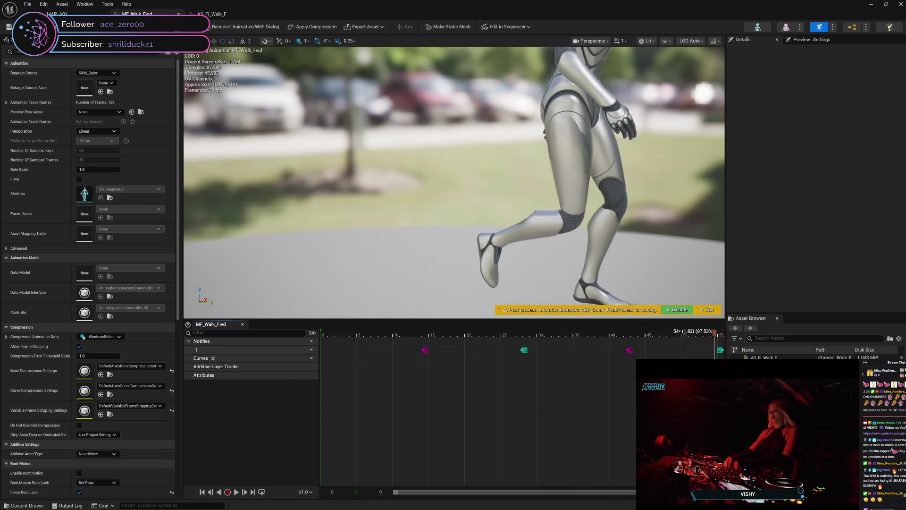
pyautogui.moveTo(480, 412)
pyautogui.mouseDown()
pyautogui.moveTo(319, 414)
pyautogui.moveTo(535, 419)
pyautogui.mouseUp()
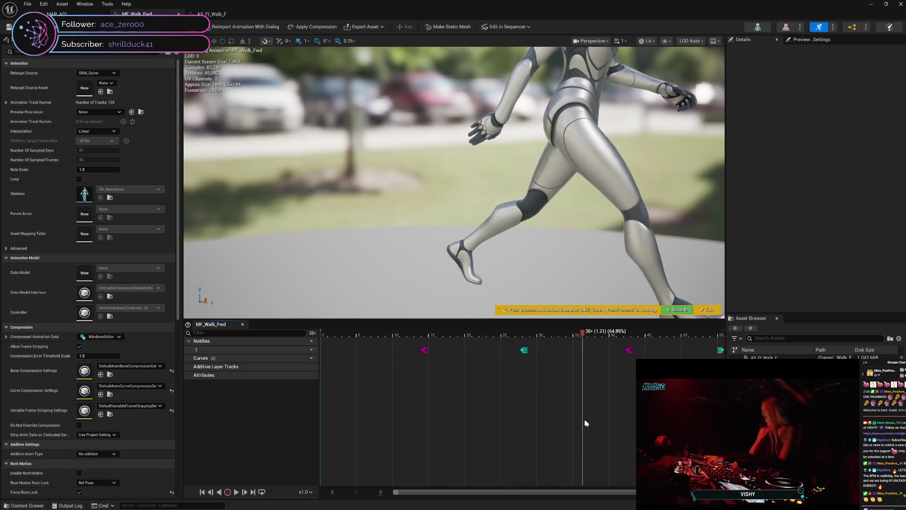
pyautogui.moveTo(599, 429)
pyautogui.mouseDown()
pyautogui.moveTo(547, 426)
pyautogui.moveTo(646, 433)
pyautogui.mouseUp()
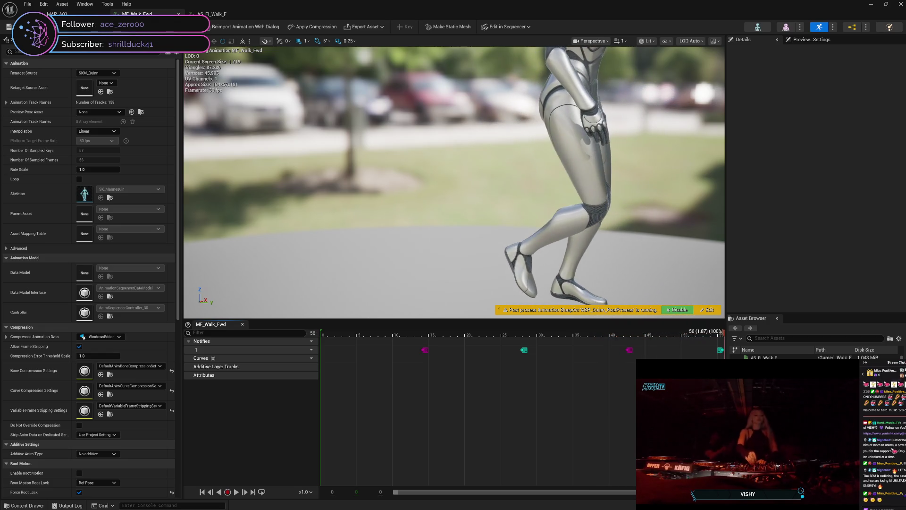
pyautogui.moveTo(403, 417)
pyautogui.mouseDown()
pyautogui.moveTo(428, 419)
pyautogui.moveTo(314, 441)
pyautogui.moveTo(634, 445)
pyautogui.mouseUp()
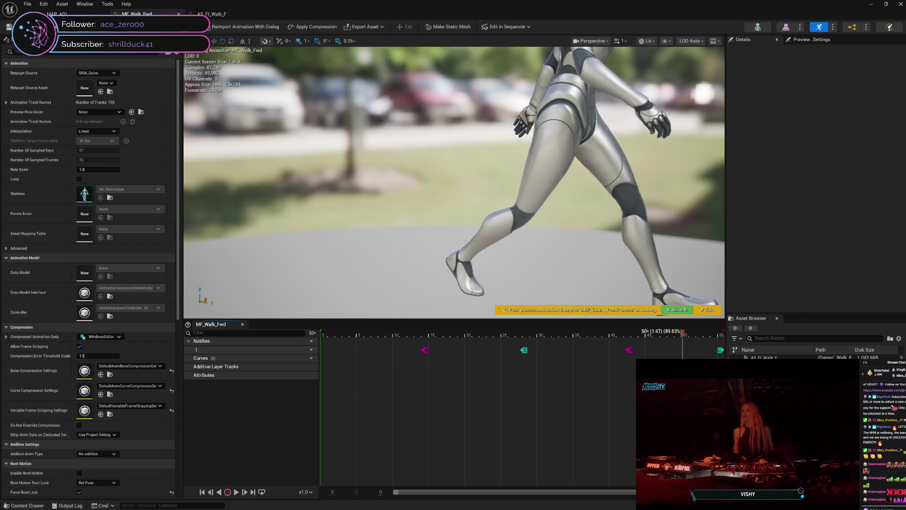
pyautogui.moveTo(630, 446)
pyautogui.mouseDown()
pyautogui.moveTo(314, 412)
pyautogui.moveTo(723, 420)
pyautogui.moveTo(471, 407)
pyautogui.moveTo(501, 406)
pyautogui.moveTo(439, 414)
pyautogui.moveTo(477, 412)
pyautogui.mouseUp()
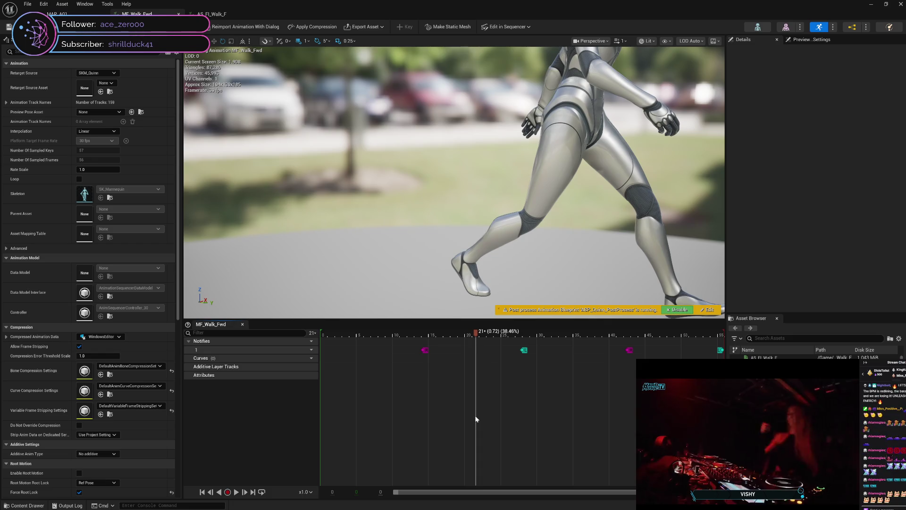
pyautogui.moveTo(475, 419)
pyautogui.mouseDown()
pyautogui.moveTo(447, 421)
pyautogui.moveTo(494, 426)
pyautogui.moveTo(450, 434)
pyautogui.moveTo(479, 438)
pyautogui.moveTo(443, 438)
pyautogui.moveTo(452, 439)
pyautogui.mouseUp()
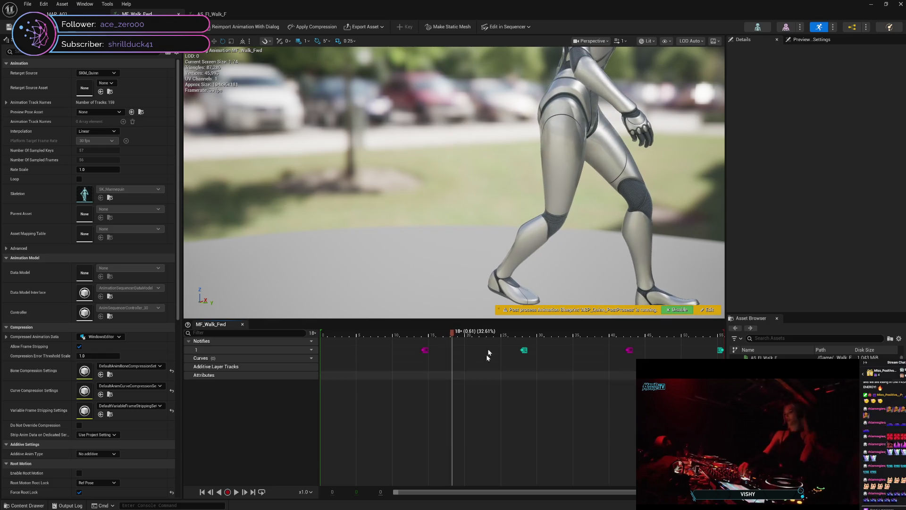
pyautogui.moveTo(495, 283); pyautogui.dragTo(495, 282)
pyautogui.moveTo(450, 336)
pyautogui.mouseDown()
pyautogui.moveTo(435, 336)
pyautogui.moveTo(491, 343)
pyautogui.moveTo(429, 335)
pyautogui.moveTo(582, 343)
pyautogui.moveTo(426, 357)
pyautogui.moveTo(475, 352)
pyautogui.moveTo(443, 344)
pyautogui.moveTo(477, 348)
pyautogui.moveTo(441, 339)
pyautogui.mouseUp()
# Step: Step the MF_Walk_Fwd walk to frame 18, then bring up the Windows Start menu
pyautogui.moveTo(443, 339)
pyautogui.mouseDown()
pyautogui.moveTo(473, 344)
pyautogui.moveTo(440, 339)
pyautogui.moveTo(469, 347)
pyautogui.moveTo(448, 350)
pyautogui.moveTo(482, 352)
pyautogui.moveTo(441, 348)
pyautogui.moveTo(479, 358)
pyautogui.moveTo(441, 357)
pyautogui.moveTo(499, 370)
pyautogui.moveTo(722, 383)
pyautogui.moveTo(312, 386)
pyautogui.moveTo(388, 381)
pyautogui.moveTo(591, 399)
pyautogui.moveTo(722, 400)
pyautogui.moveTo(291, 392)
pyautogui.moveTo(721, 399)
pyautogui.moveTo(366, 419)
pyautogui.moveTo(319, 430)
pyautogui.moveTo(437, 420)
pyautogui.moveTo(721, 424)
pyautogui.moveTo(301, 422)
pyautogui.mouseUp()
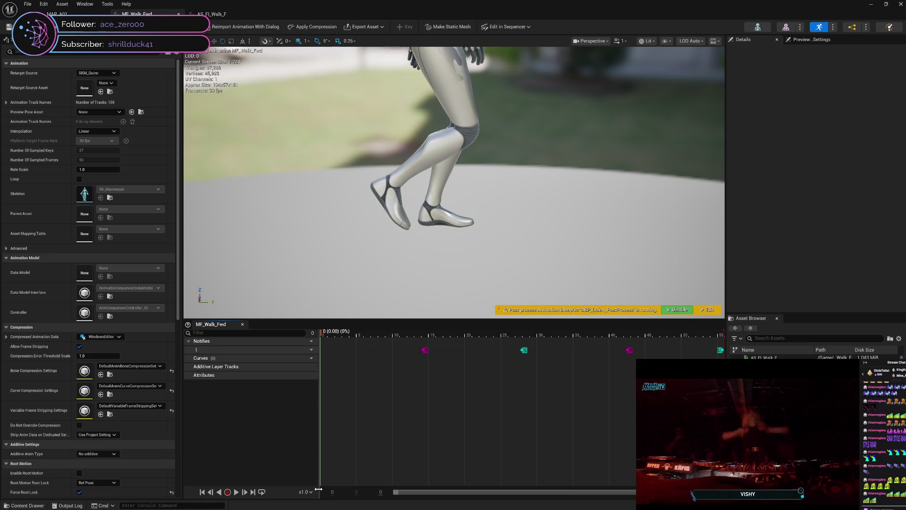
pyautogui.press('super')
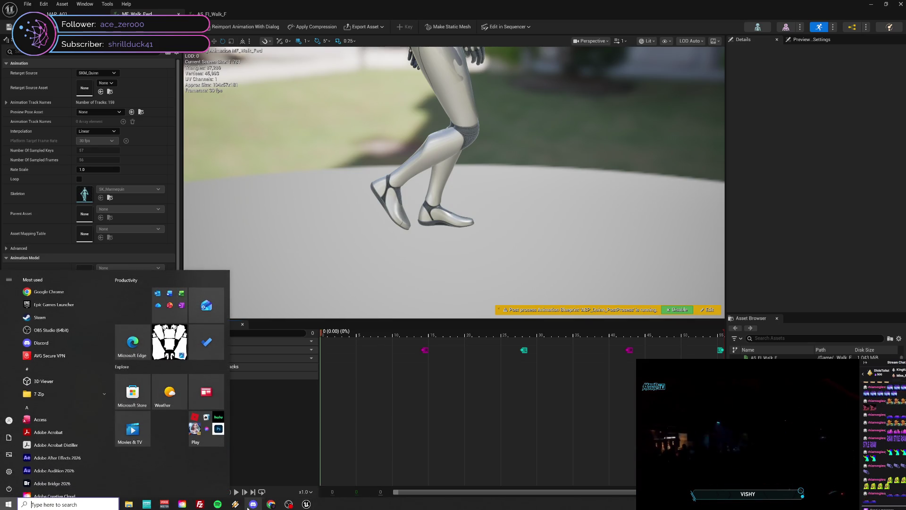
pyautogui.press('super')
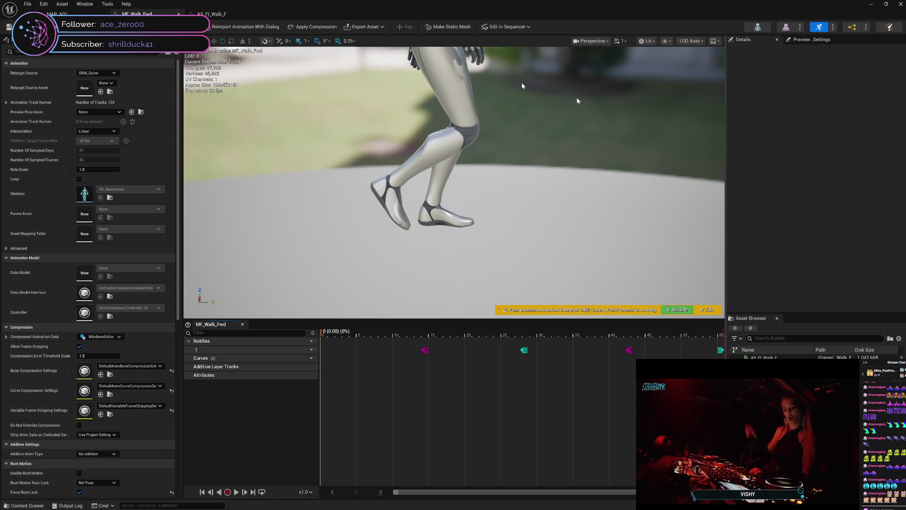
# Step: Compare AS_FI_Walk_F frames 4–13 with MF_Walk_Fwd, then return to the MAP_A01 level
pyautogui.click(216, 15)
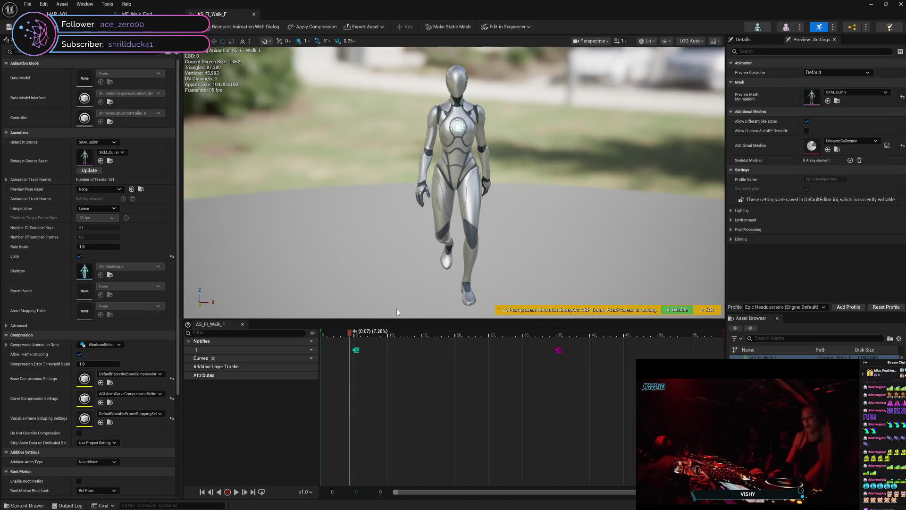
pyautogui.moveTo(357, 338)
pyautogui.mouseDown()
pyautogui.moveTo(735, 344)
pyautogui.moveTo(299, 356)
pyautogui.moveTo(705, 361)
pyautogui.moveTo(587, 381)
pyautogui.moveTo(298, 376)
pyautogui.moveTo(721, 378)
pyautogui.moveTo(703, 407)
pyautogui.moveTo(302, 414)
pyautogui.moveTo(715, 410)
pyautogui.moveTo(665, 415)
pyautogui.moveTo(298, 417)
pyautogui.moveTo(708, 419)
pyautogui.moveTo(289, 414)
pyautogui.moveTo(693, 418)
pyautogui.moveTo(335, 418)
pyautogui.moveTo(579, 434)
pyautogui.moveTo(282, 420)
pyautogui.moveTo(630, 436)
pyautogui.mouseUp()
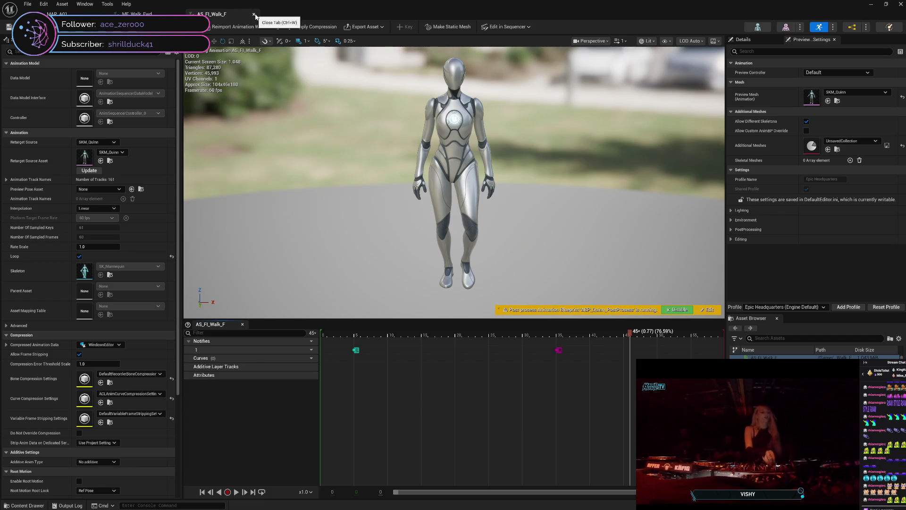
pyautogui.click(137, 13)
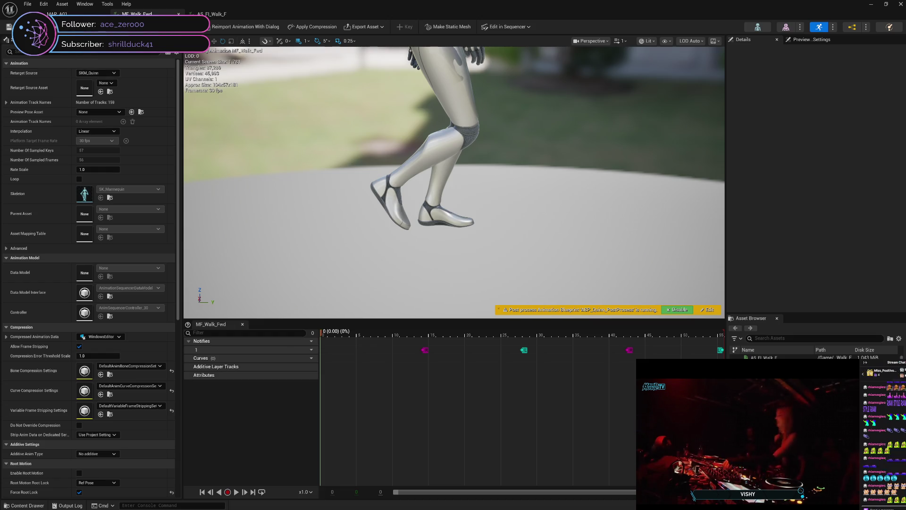
pyautogui.click(57, 14)
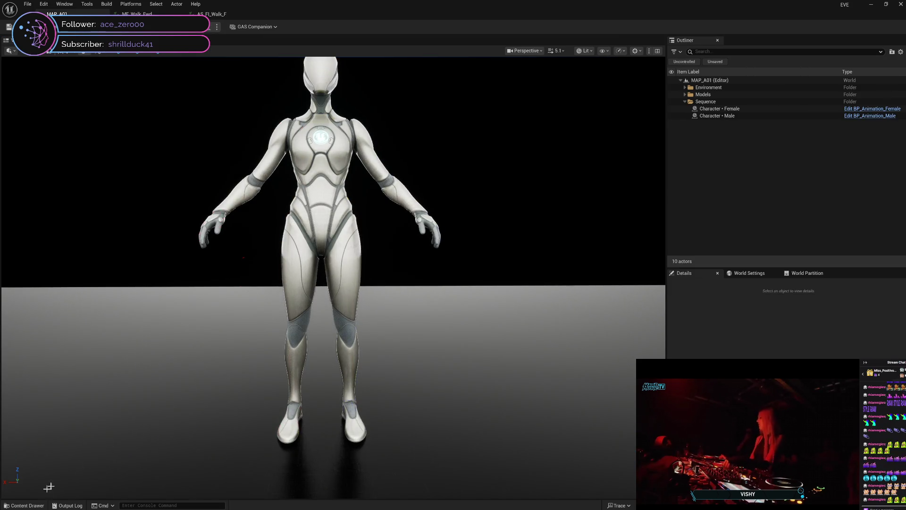
# Step: Delete AS_F_Walk_F1 from the Content Drawer and add a new level sequence from Cinematics
pyautogui.click(24, 505)
pyautogui.click(289, 478)
pyautogui.click(218, 424)
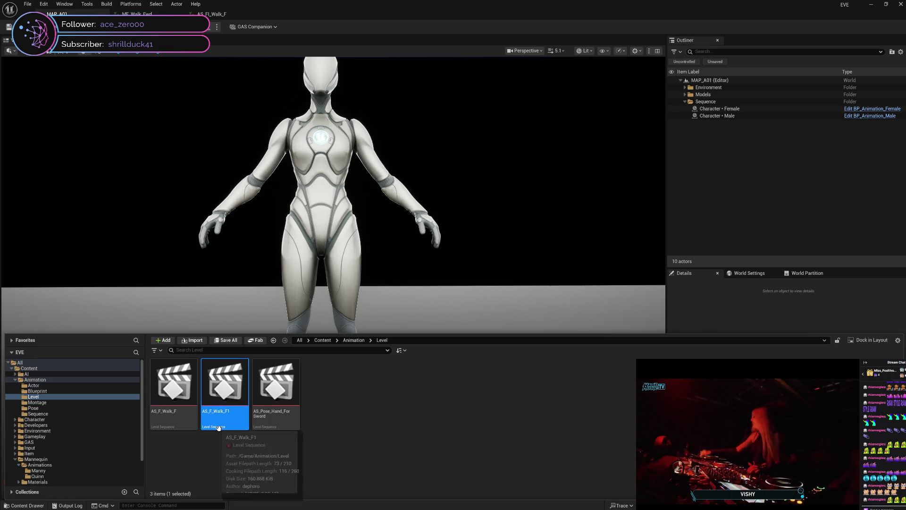
pyautogui.press('Delete')
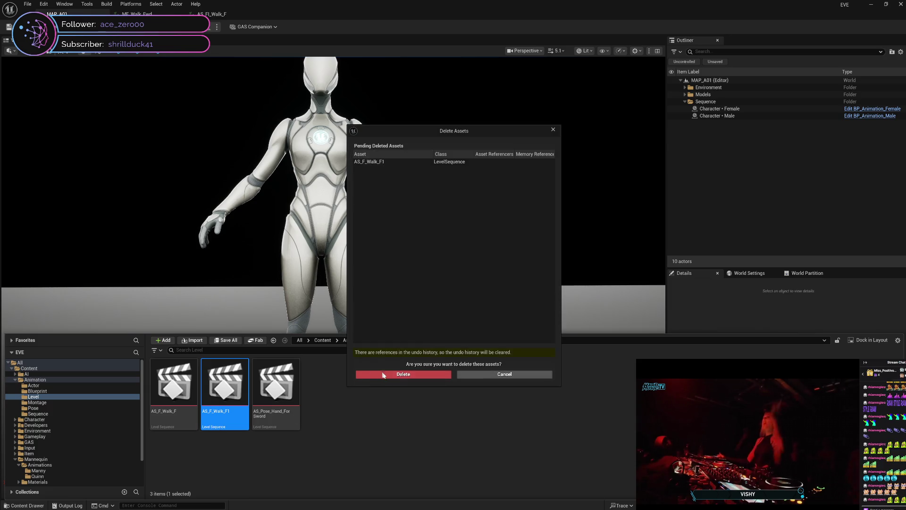
pyautogui.click(382, 374)
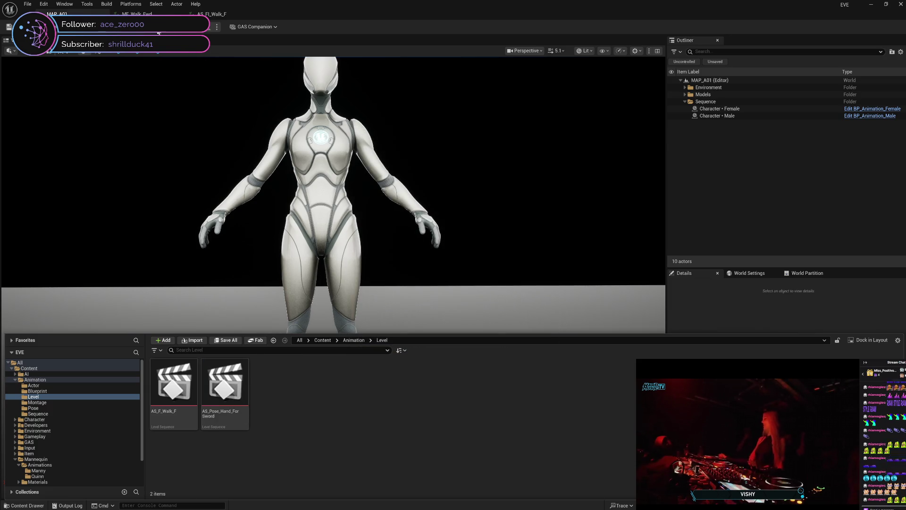
pyautogui.click(158, 27)
pyautogui.click(184, 53)
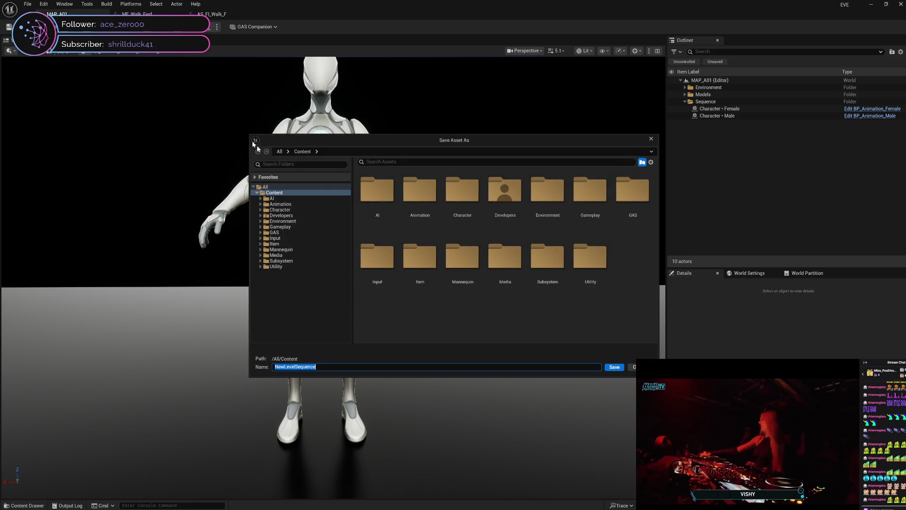
# Step: Save the new level sequence as LS_F_Walk_F in Content/Animation/Level
pyautogui.click(260, 203)
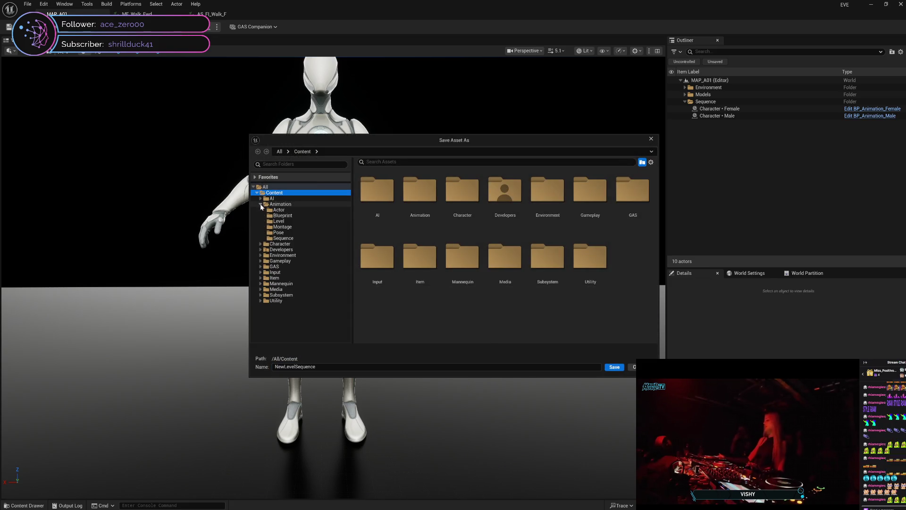
pyautogui.click(282, 222)
pyautogui.click(316, 367)
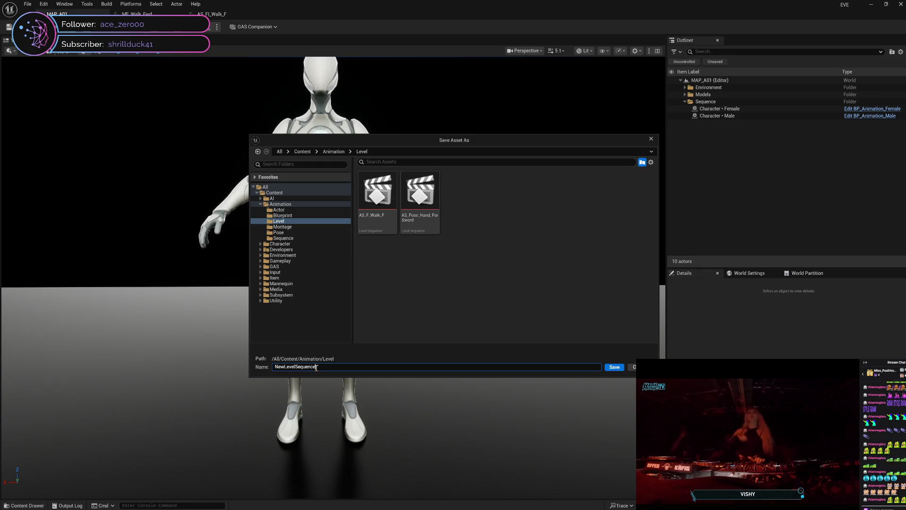
pyautogui.moveTo(316, 368); pyautogui.dragTo(272, 366)
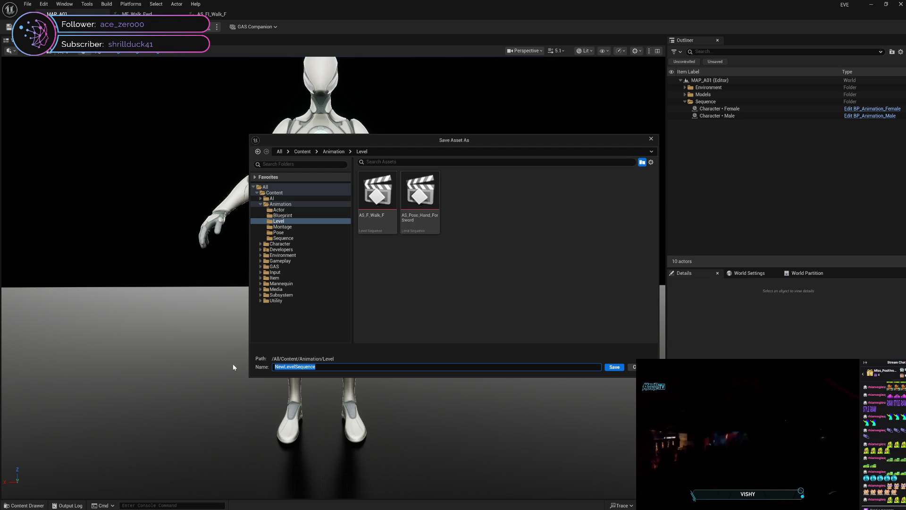
pyautogui.write('LS')
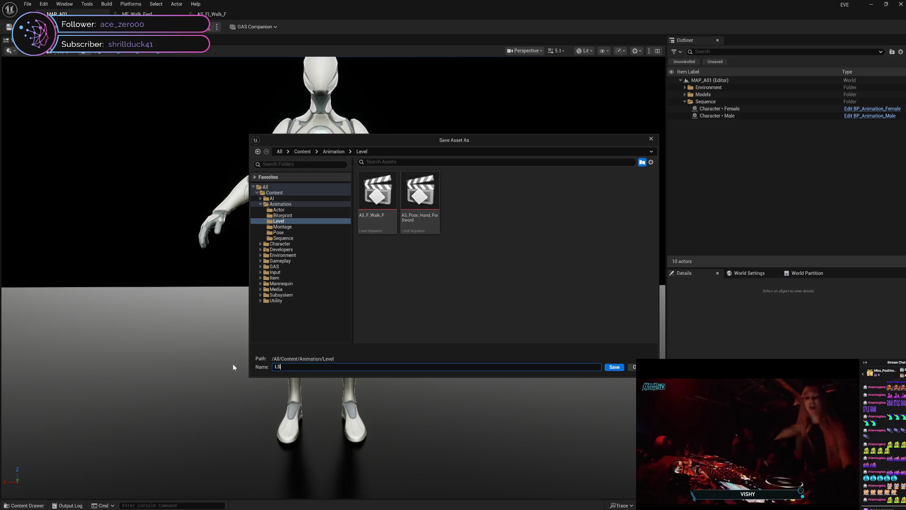
pyautogui.write('_F_')
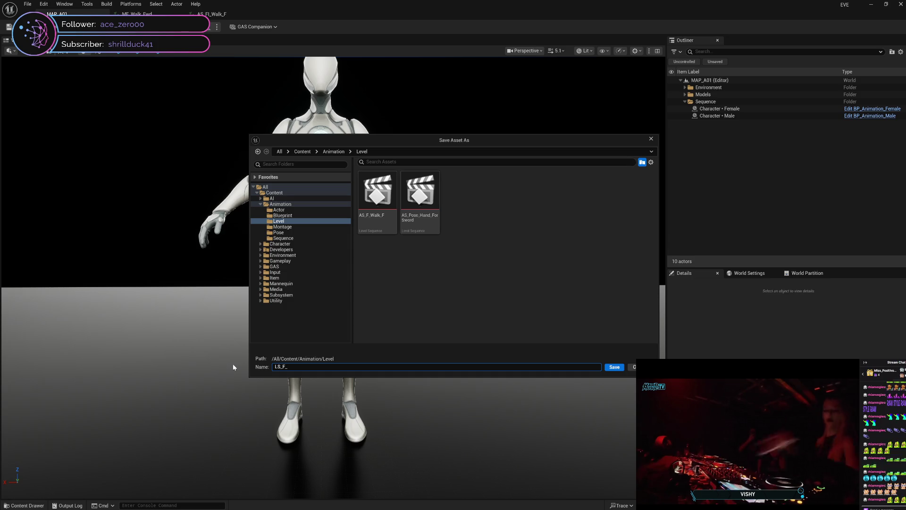
pyautogui.write('Wal')
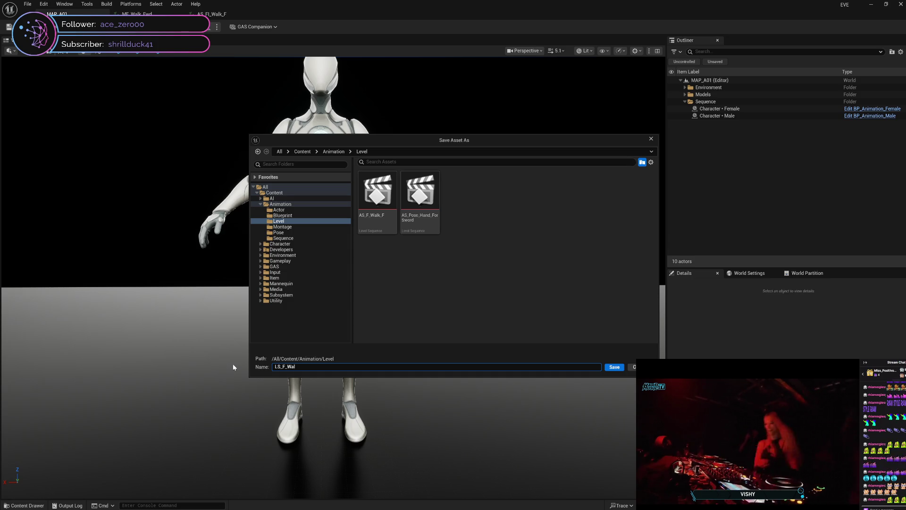
pyautogui.write('k_F')
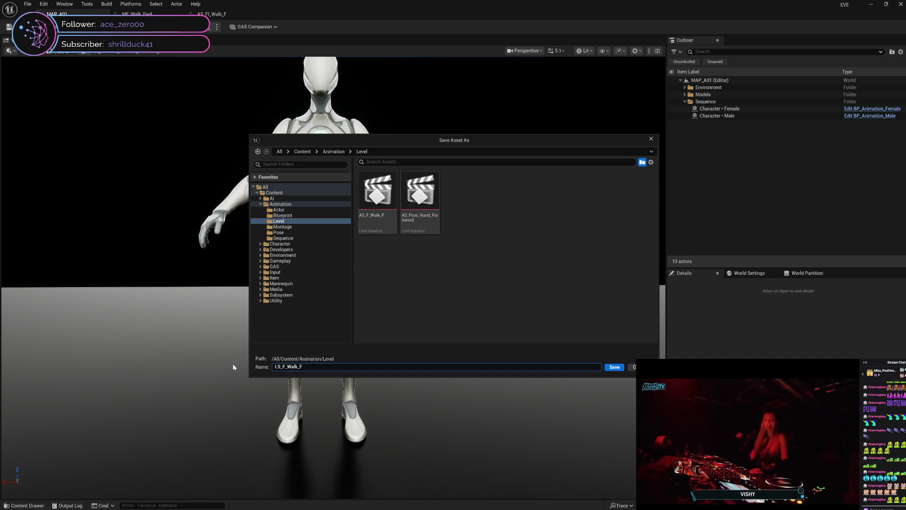
pyautogui.press('Return')
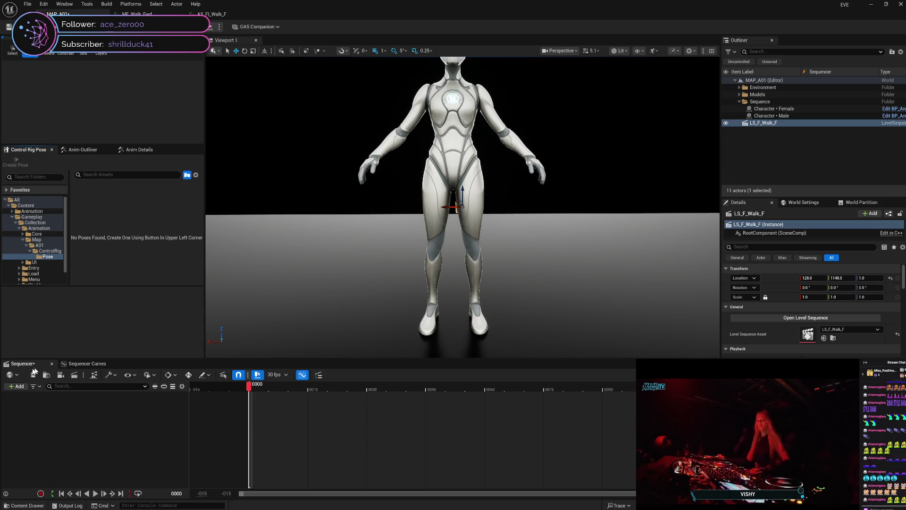
# Step: Remove the mistakenly added LS_F_Walk_F actor track from the sequence
pyautogui.click(13, 374)
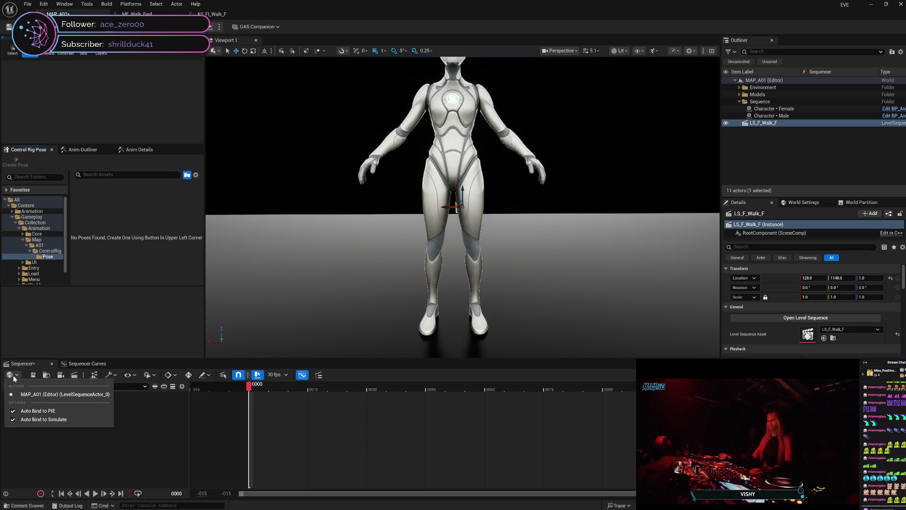
pyautogui.click(12, 374)
pyautogui.click(16, 386)
pyautogui.moveTo(71, 248)
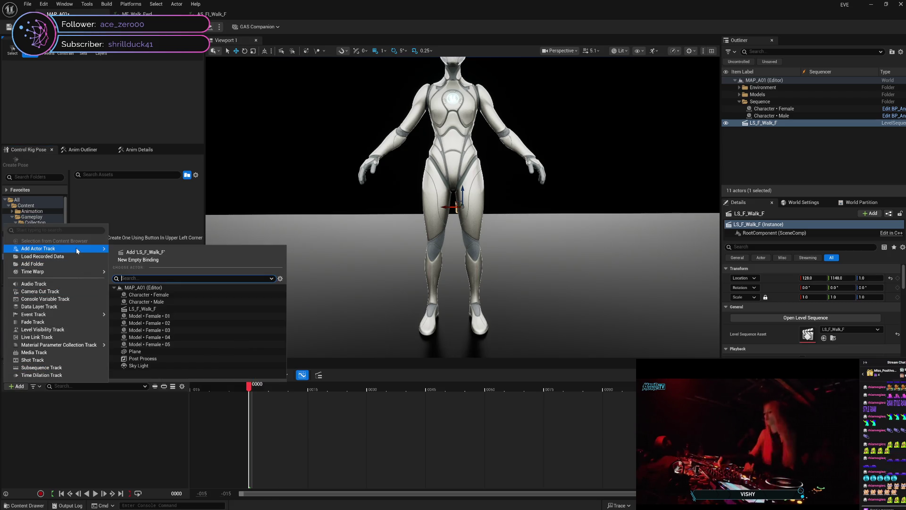
pyautogui.click(165, 254)
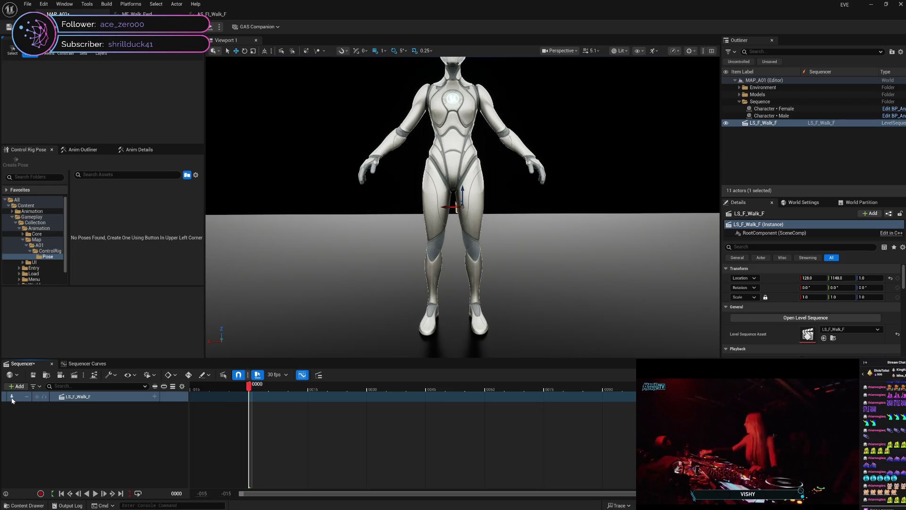
pyautogui.click(12, 400)
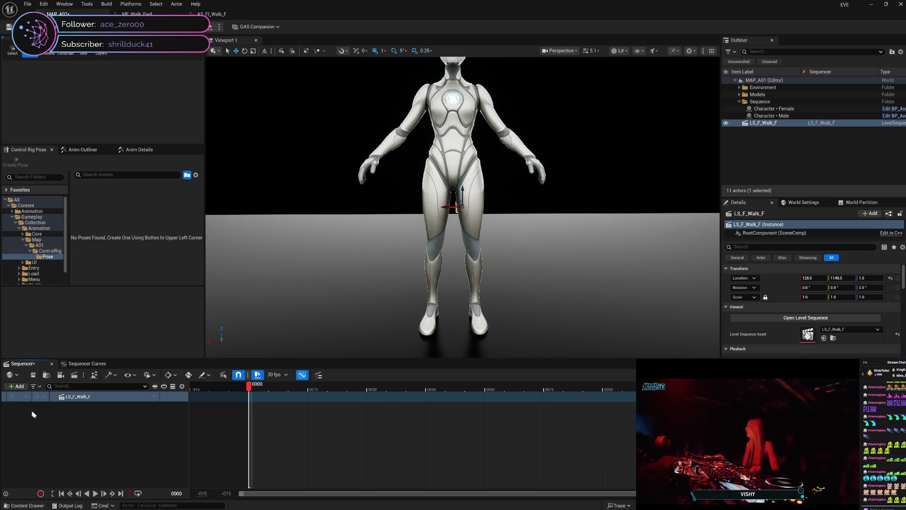
pyautogui.click(103, 397)
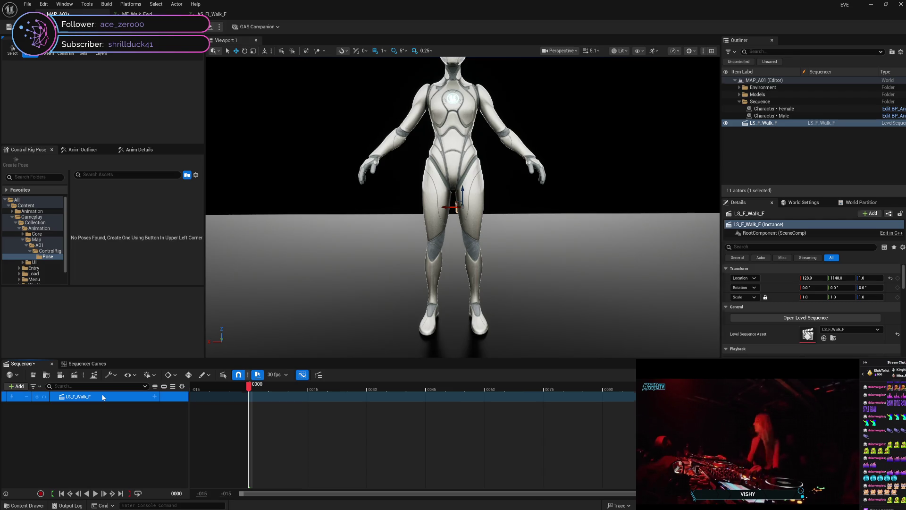
pyautogui.press('Delete')
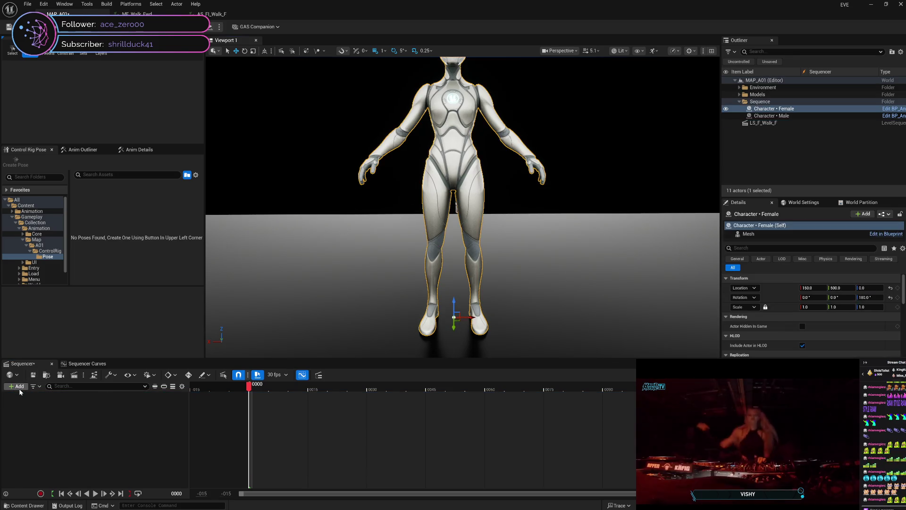
# Step: Add Character • Female as an actor track and expand its CR_Mannequin_Body rig
pyautogui.click(19, 386)
pyautogui.moveTo(84, 248)
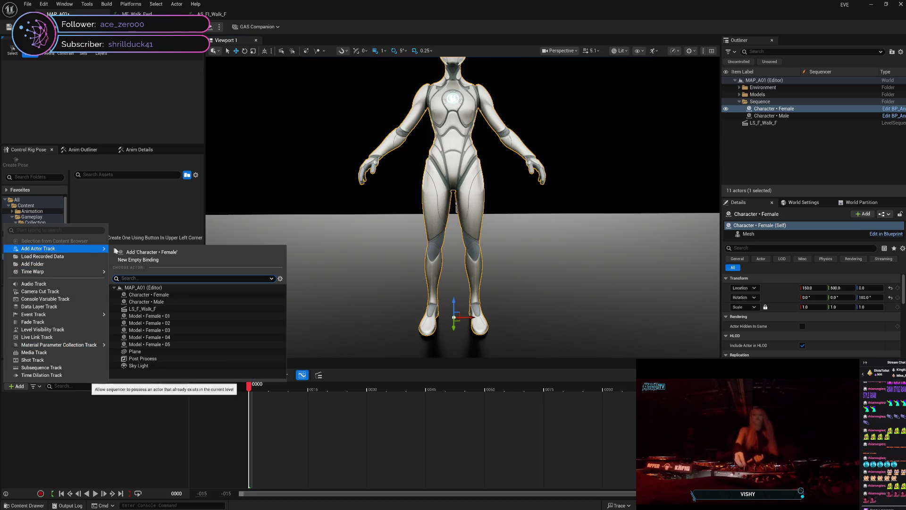
pyautogui.click(142, 253)
pyautogui.click(59, 406)
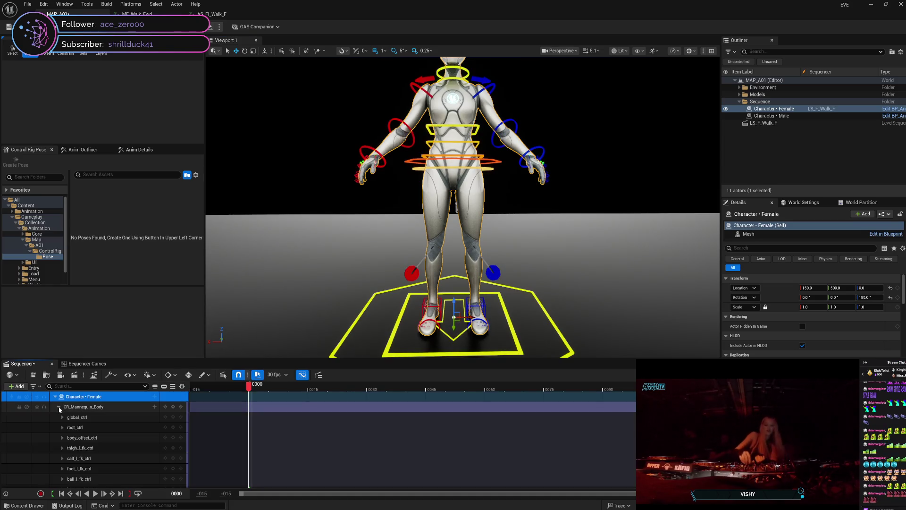
# Step: Expand CR_Mannequin_Body, move the camera closer to the character, and select root_ctrl
pyautogui.click(134, 407)
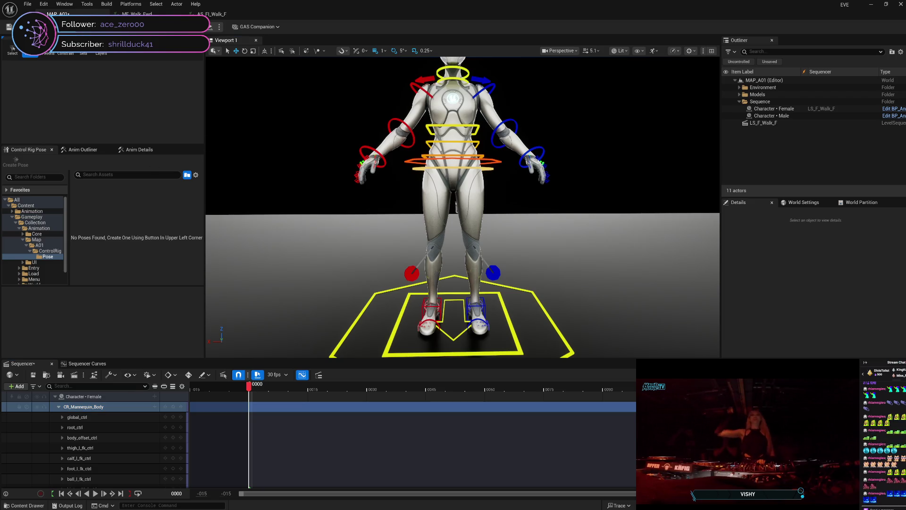
pyautogui.scroll(3, 462, 207)
pyautogui.moveTo(297, 106)
pyautogui.mouseDown()
pyautogui.moveTo(298, 122)
pyautogui.moveTo(297, 106)
pyautogui.mouseUp()
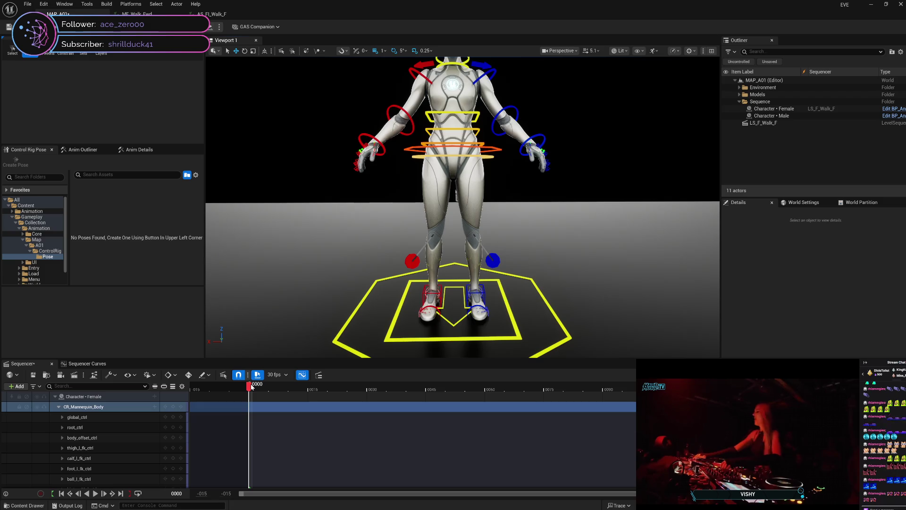
pyautogui.click(125, 427)
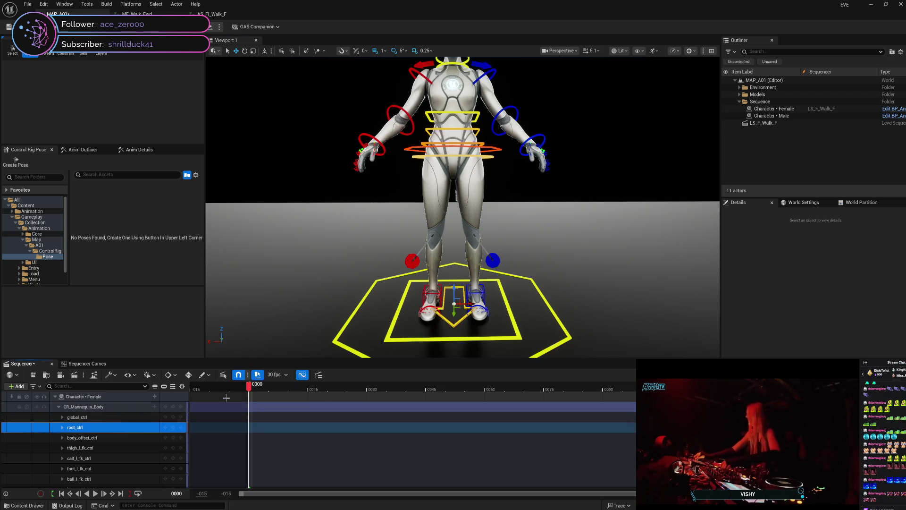
# Step: Key root_ctrl's location at frame 0 and move the playhead near the end of the sequence
pyautogui.click(140, 150)
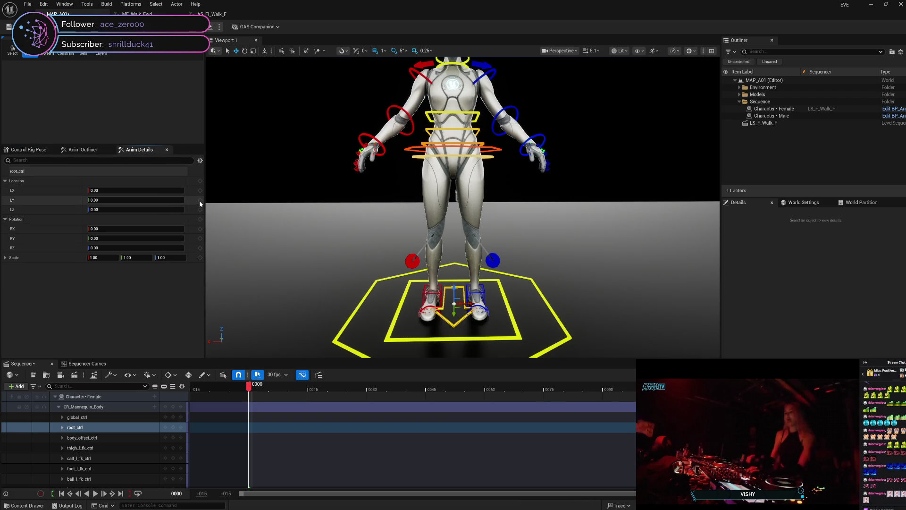
pyautogui.click(200, 199)
pyautogui.moveTo(250, 389); pyautogui.dragTo(839, 389)
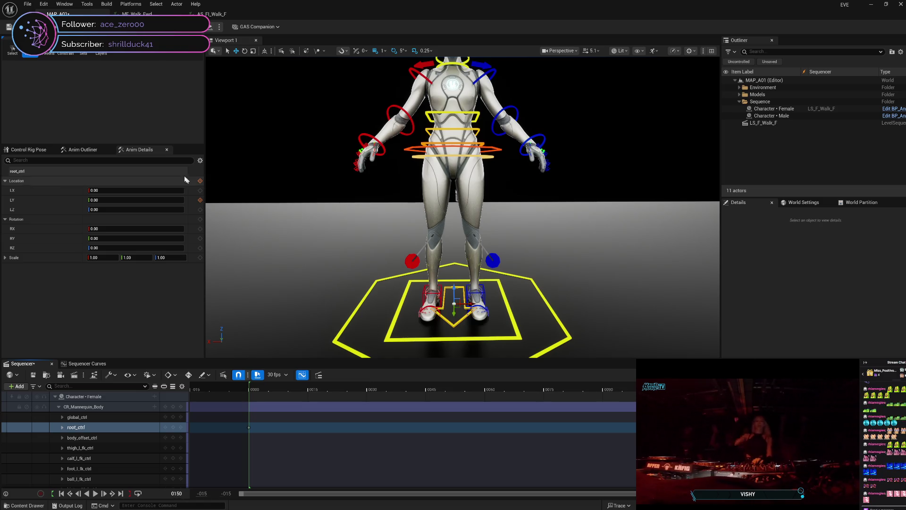
# Step: Key root_ctrl's Location Y at 150 on the final frame, then select body_offset_ctrl
pyautogui.click(160, 199)
pyautogui.write('150')
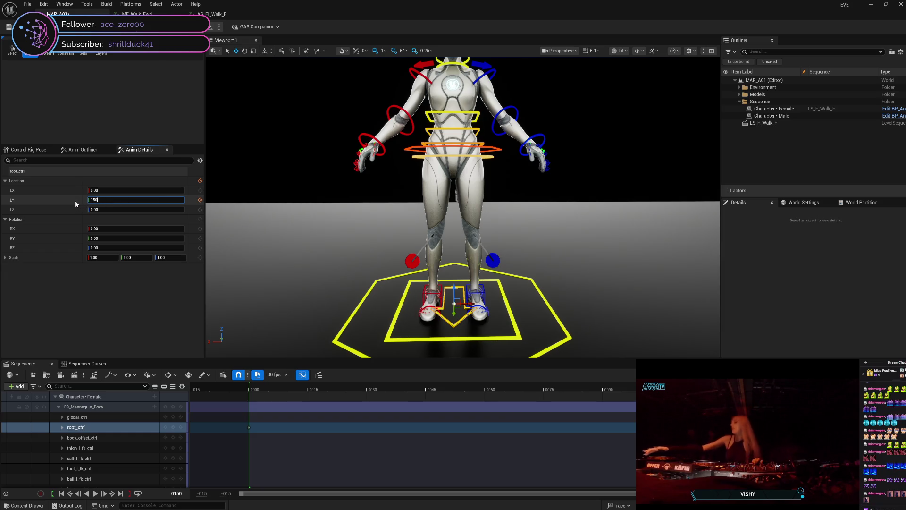
pyautogui.press('Return')
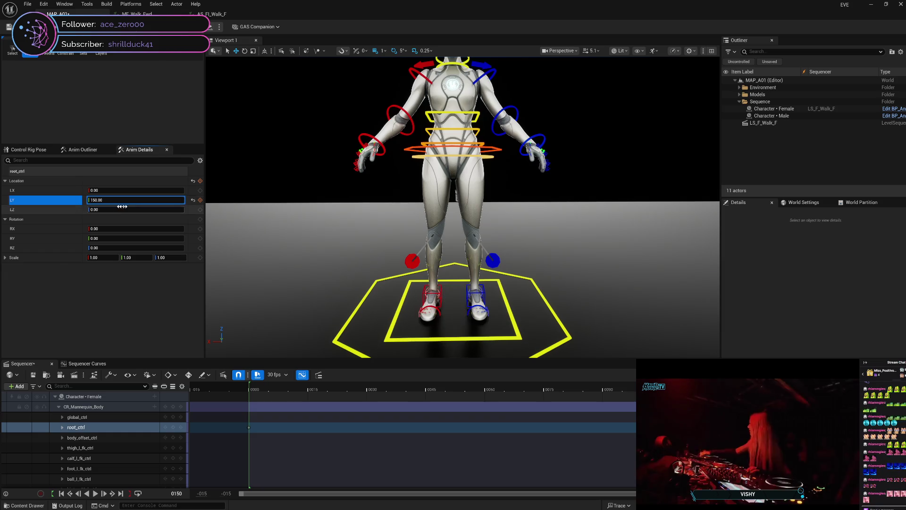
pyautogui.click(200, 200)
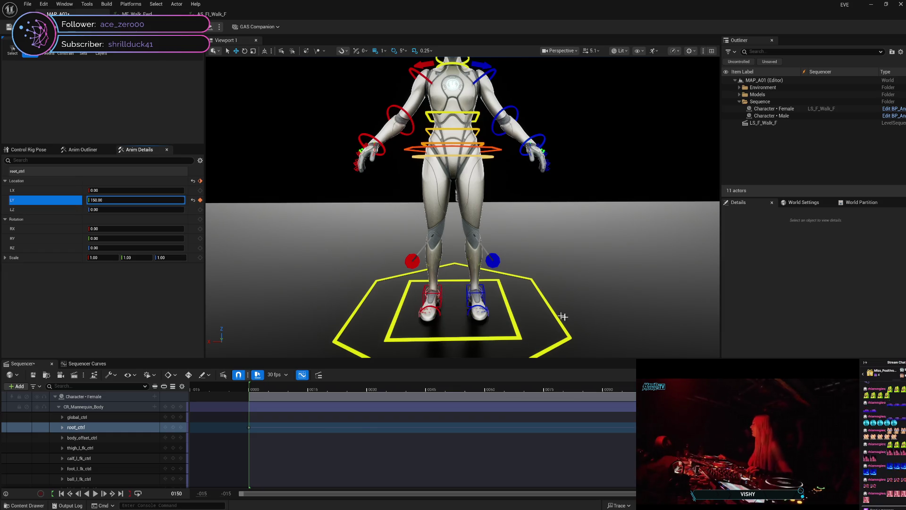
pyautogui.click(107, 438)
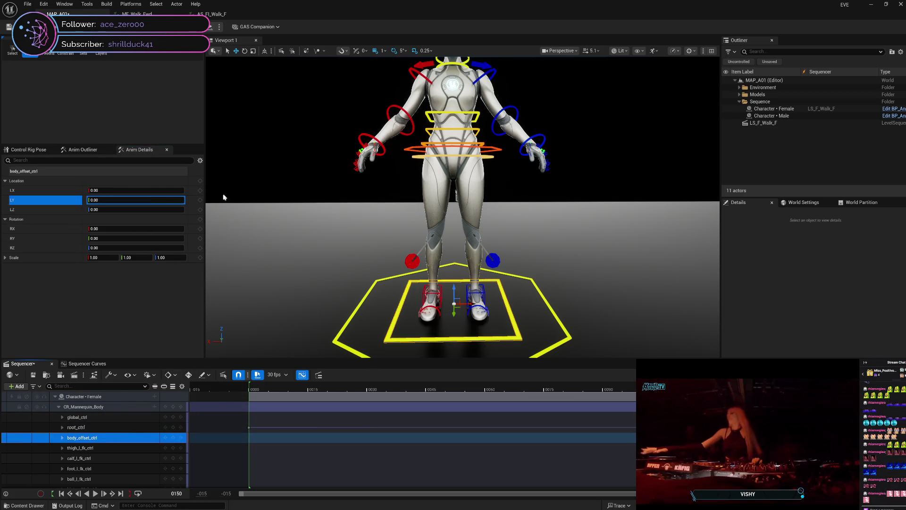
# Step: Key body_offset_ctrl's Location Y at 0 on frame 0
pyautogui.click(200, 200)
pyautogui.write('15')
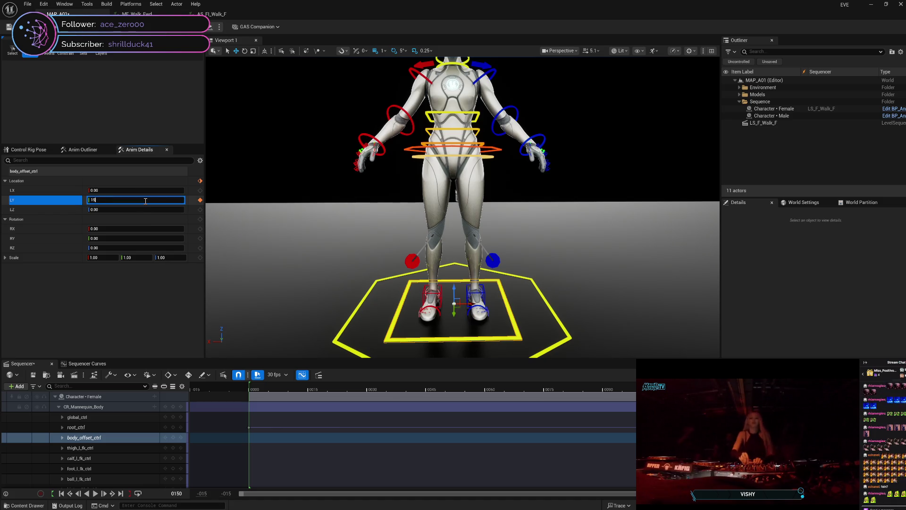
pyautogui.write('0')
pyautogui.press('Return')
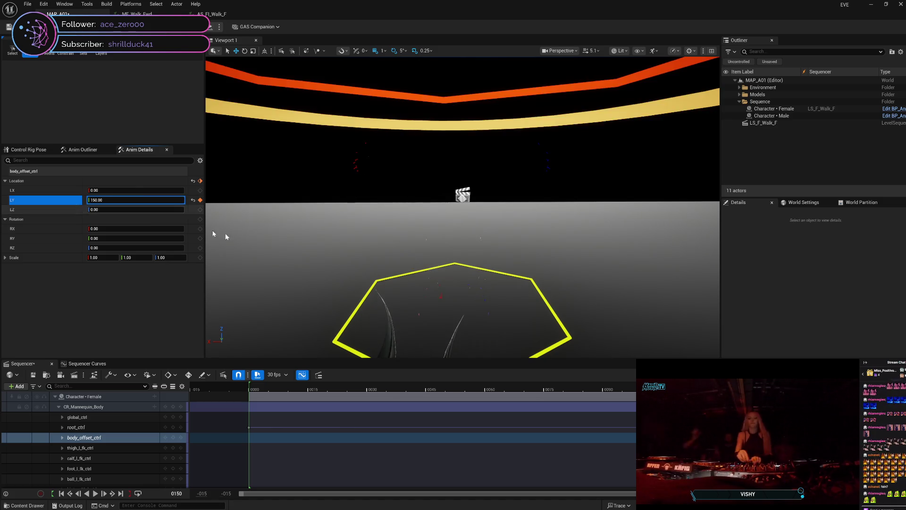
pyautogui.hotkey('ctrl', 'z')
pyautogui.moveTo(415, 385)
pyautogui.mouseDown()
pyautogui.moveTo(265, 387)
pyautogui.moveTo(250, 399)
pyautogui.moveTo(313, 399)
pyautogui.moveTo(250, 400)
pyautogui.mouseUp()
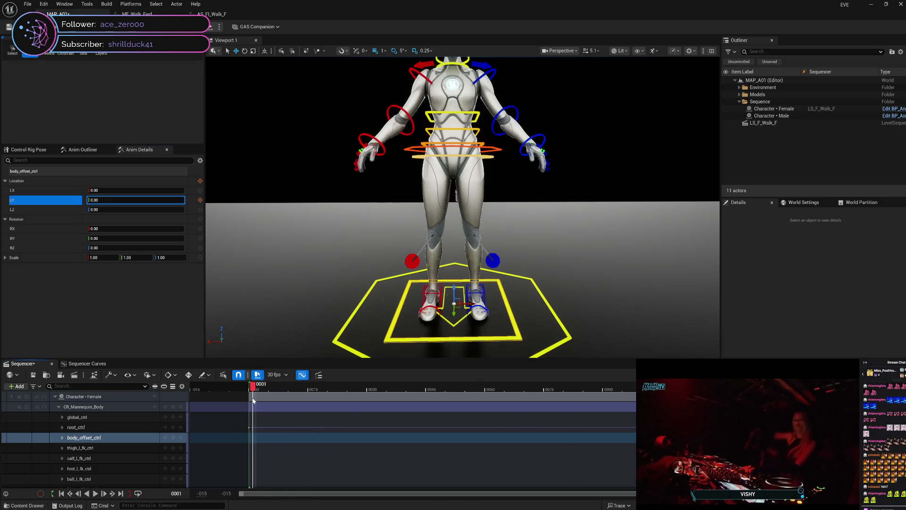
pyautogui.click(200, 199)
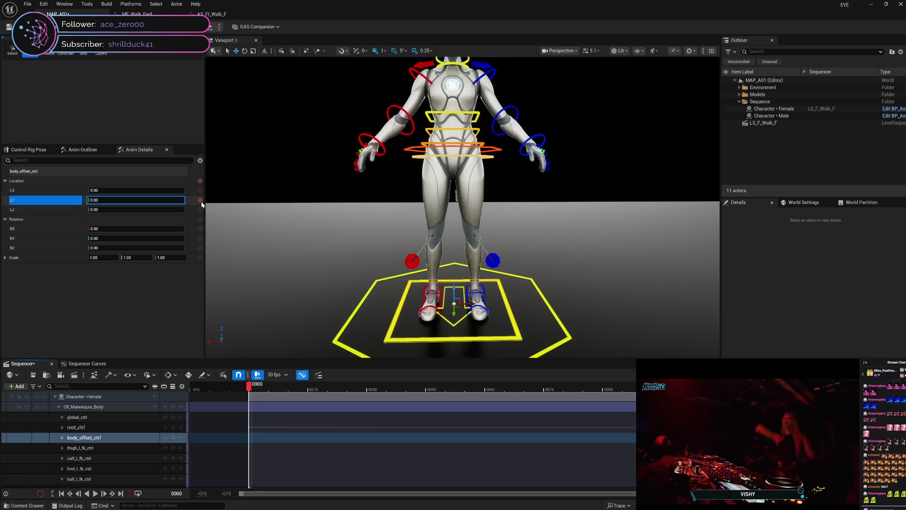
# Step: Set body_offset_ctrl's Location Y to 150 at frame 150, check the motion, and open Curves
pyautogui.moveTo(249, 386); pyautogui.dragTo(768, 385)
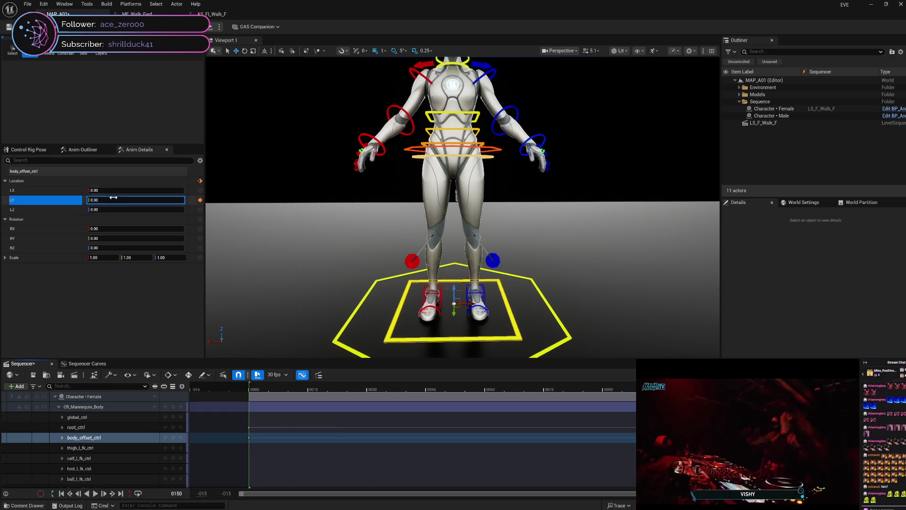
pyautogui.write('150')
pyautogui.press('Return')
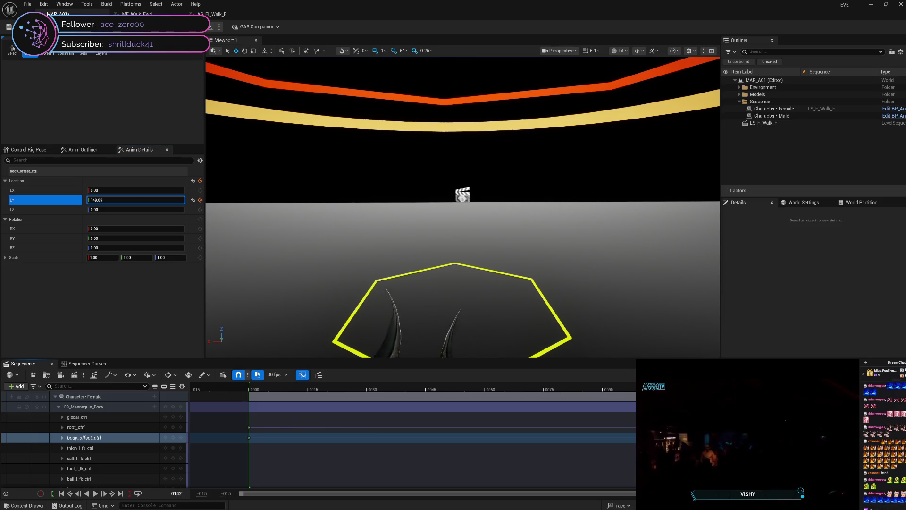
pyautogui.moveTo(635, 395); pyautogui.dragTo(252, 386)
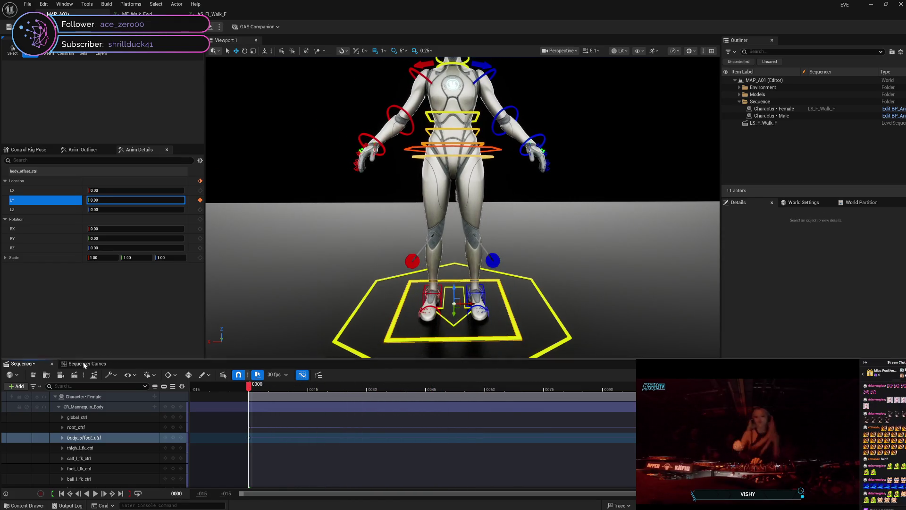
pyautogui.click(302, 374)
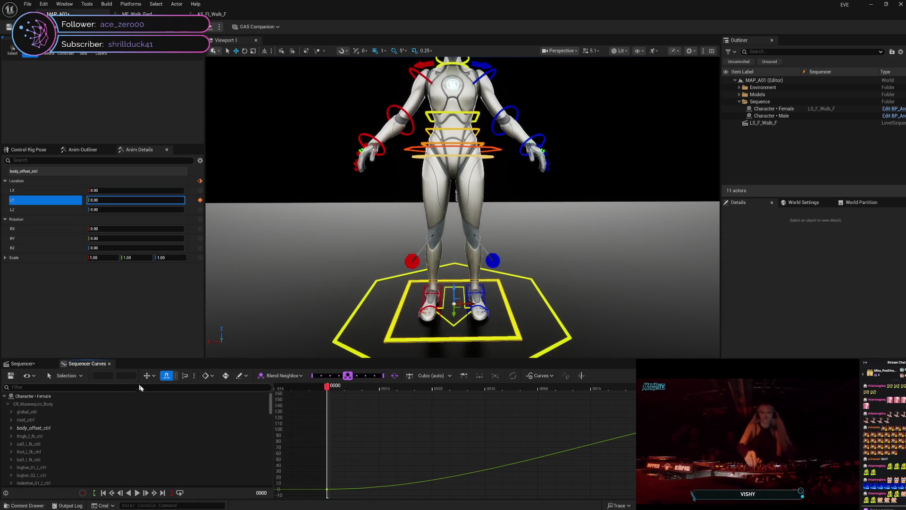
# Step: Make body_offset_ctrl's Location.Y keys at frames 0 and 150 Linear
pyautogui.rightClick(326, 486)
pyautogui.click(375, 397)
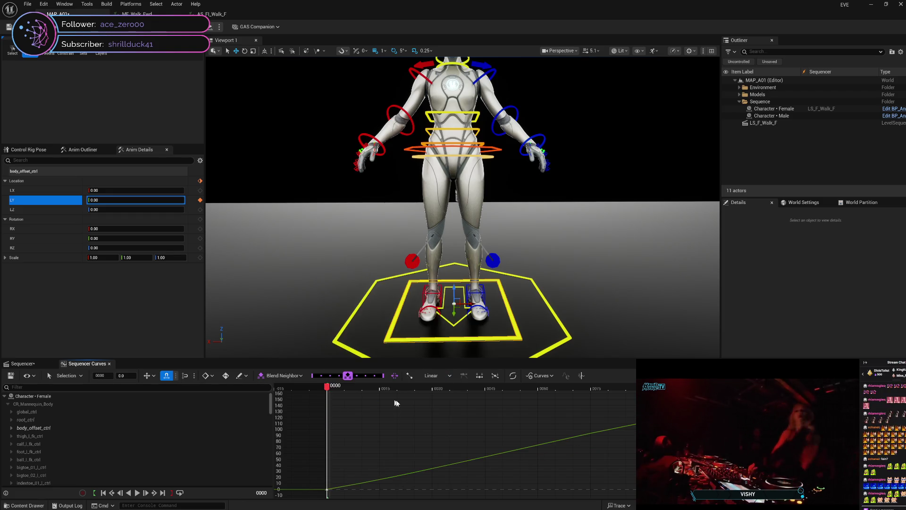
pyautogui.rightClick(824, 425)
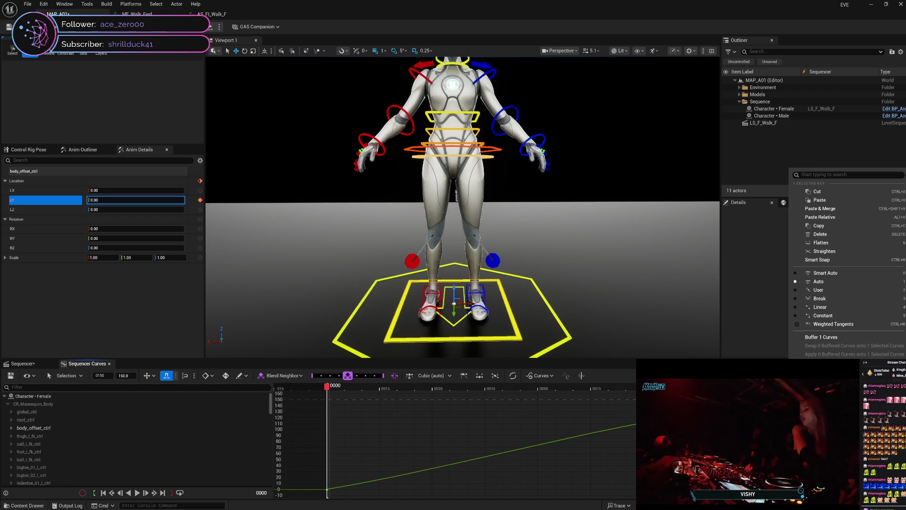
pyautogui.click(813, 310)
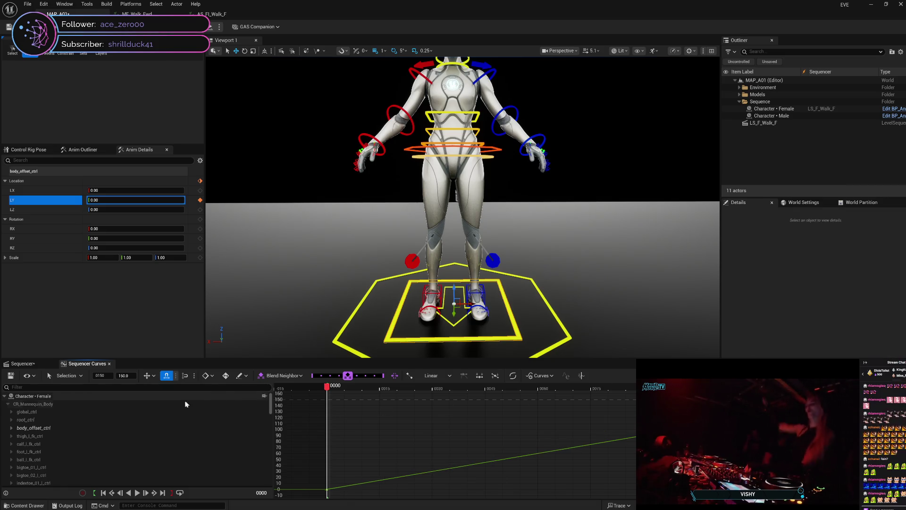
# Step: Show root_ctrl's Location.Y curve and set its frame-0 and frame-150 keys to Linear
pyautogui.click(63, 422)
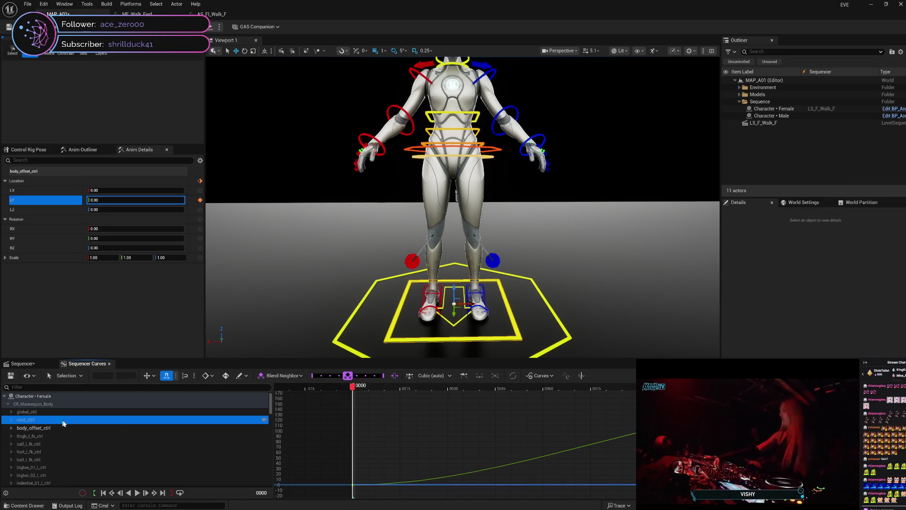
pyautogui.moveTo(353, 485)
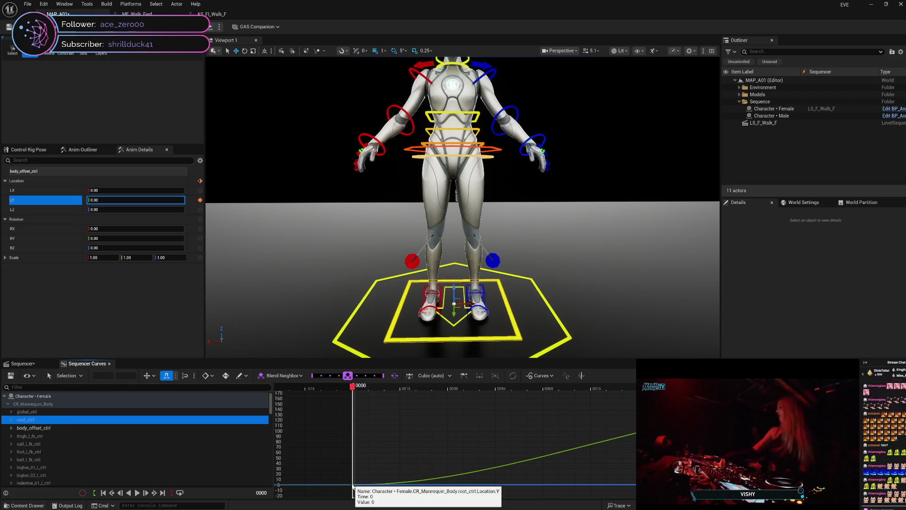
pyautogui.click(11, 420)
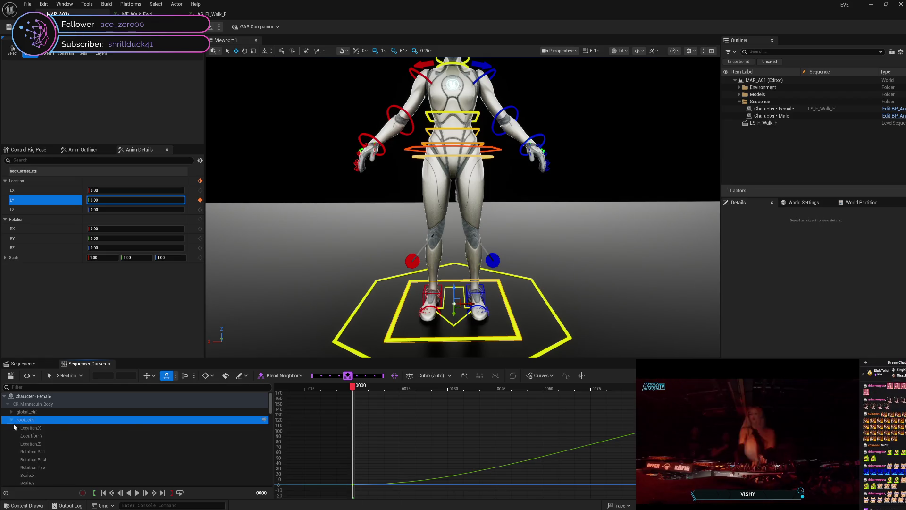
pyautogui.click(52, 435)
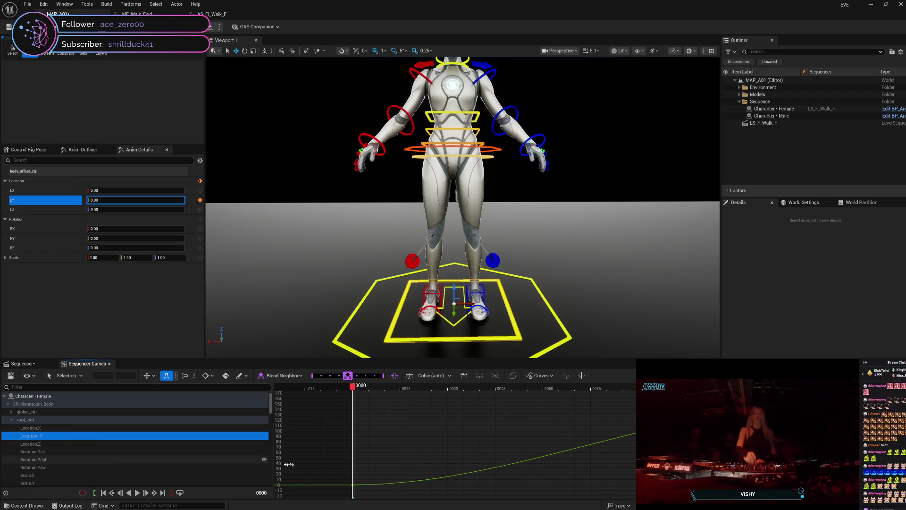
pyautogui.rightClick(353, 484)
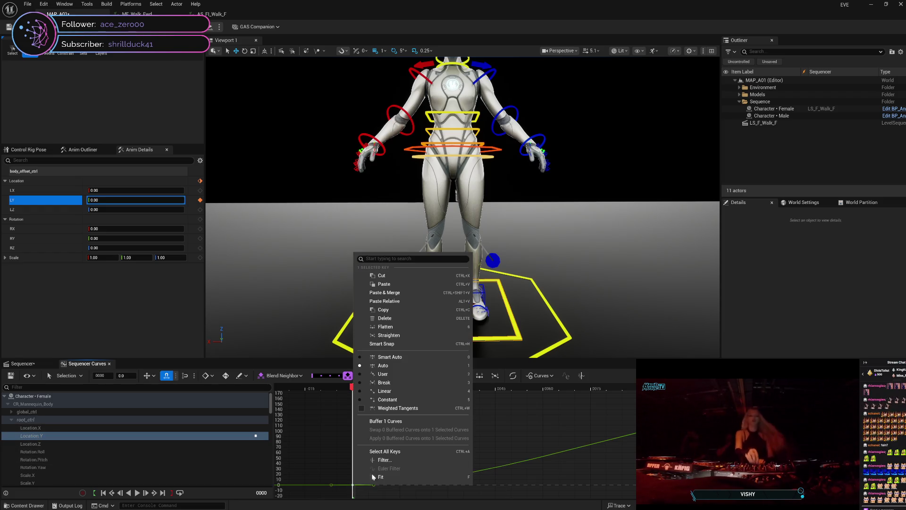
pyautogui.click(393, 390)
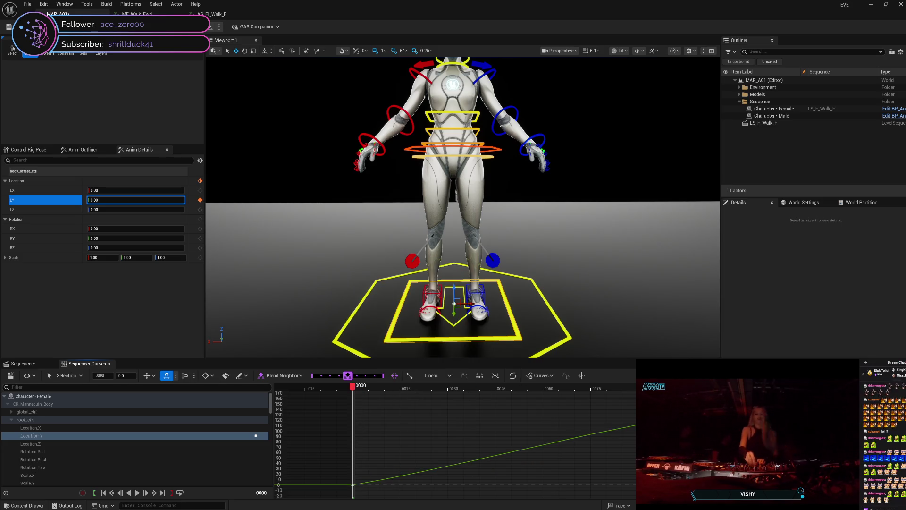
pyautogui.rightClick(830, 404)
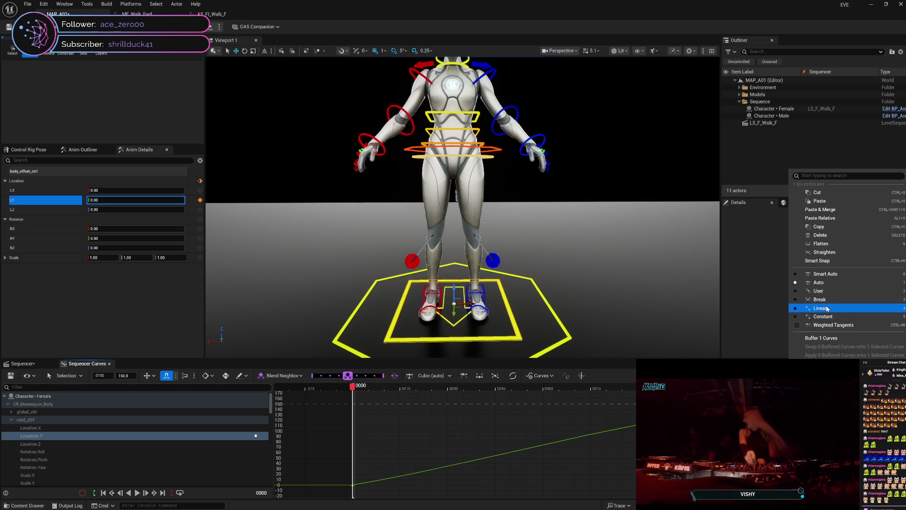
pyautogui.click(826, 308)
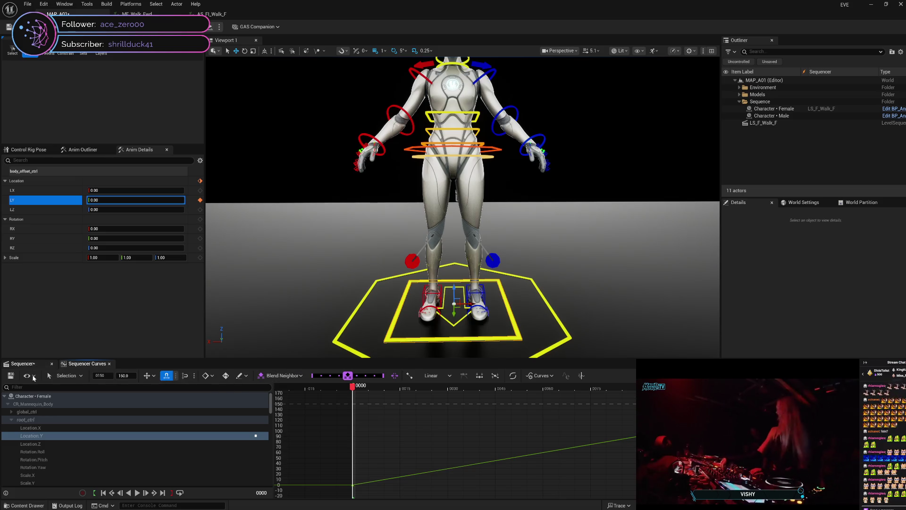
pyautogui.click(12, 420)
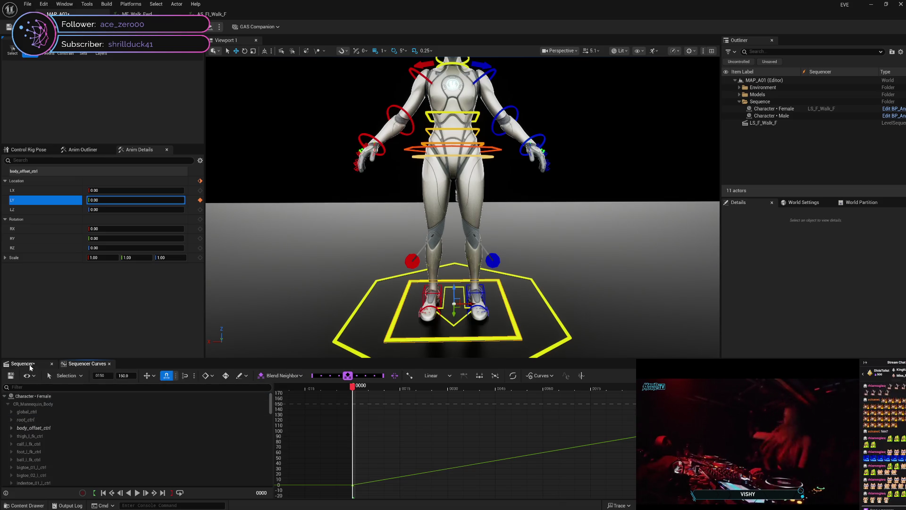
pyautogui.click(30, 366)
pyautogui.click(103, 428)
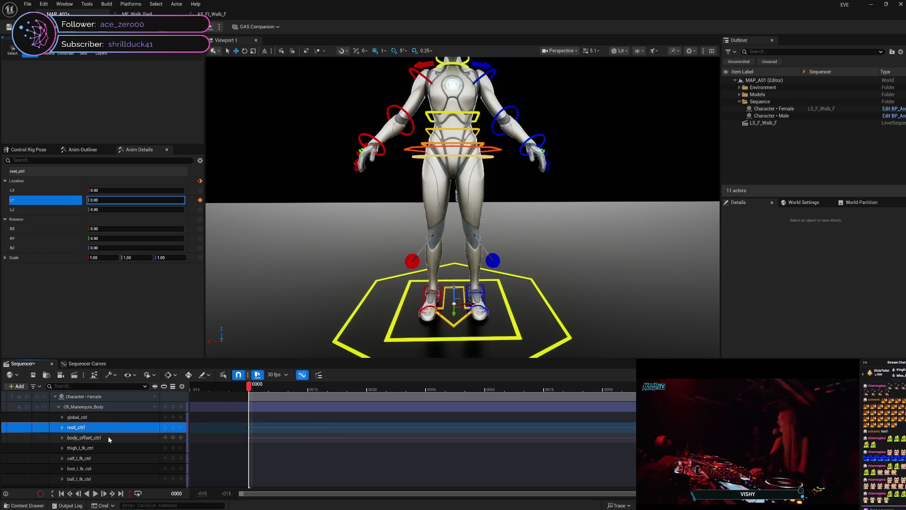
pyautogui.click(108, 438)
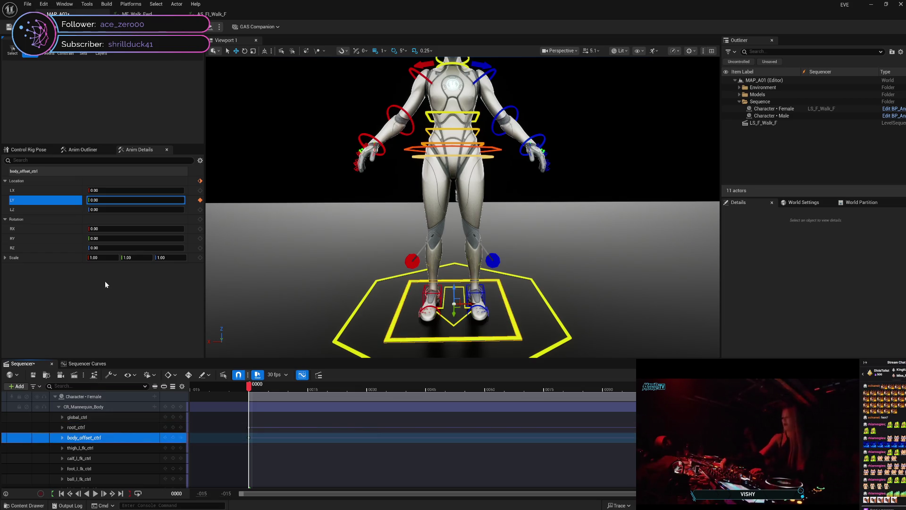
pyautogui.hotkey('ctrl', 'shift', 's')
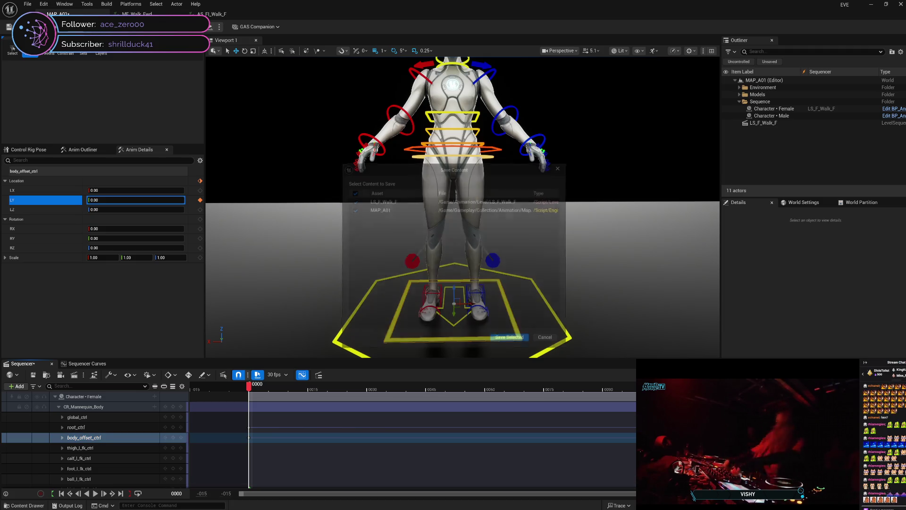
pyautogui.click(518, 340)
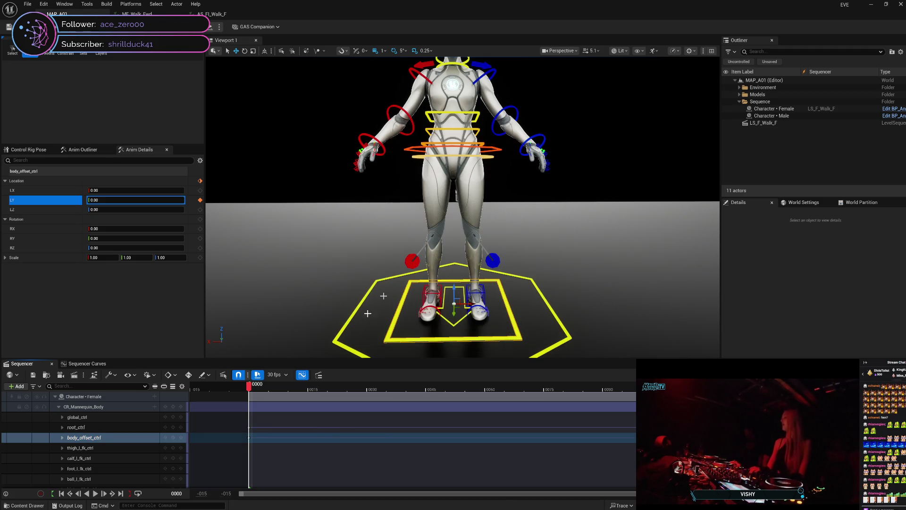
pyautogui.moveTo(248, 388)
pyautogui.mouseDown()
pyautogui.moveTo(803, 388)
pyautogui.moveTo(252, 388)
pyautogui.moveTo(252, 396)
pyautogui.mouseUp()
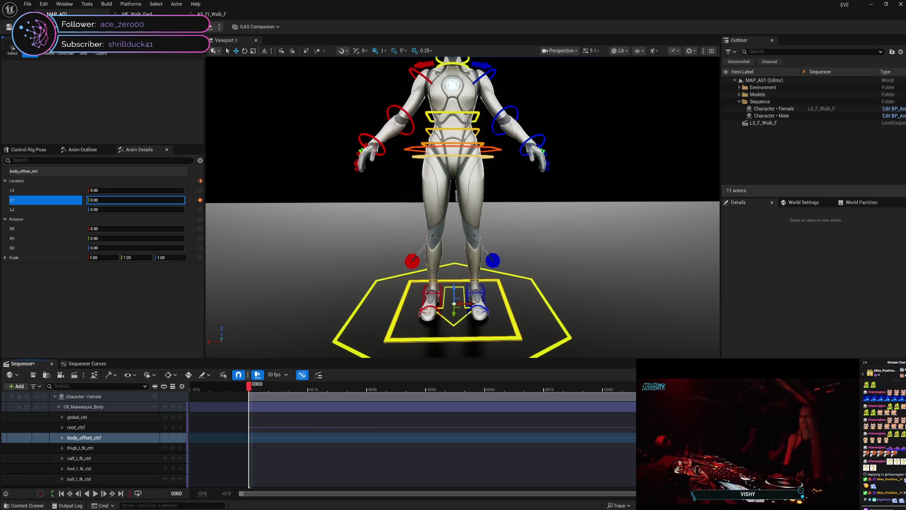
# Step: Shorten the sequence's playback end and set the body offset's Location Y to 150
pyautogui.moveTo(635, 408); pyautogui.dragTo(368, 418)
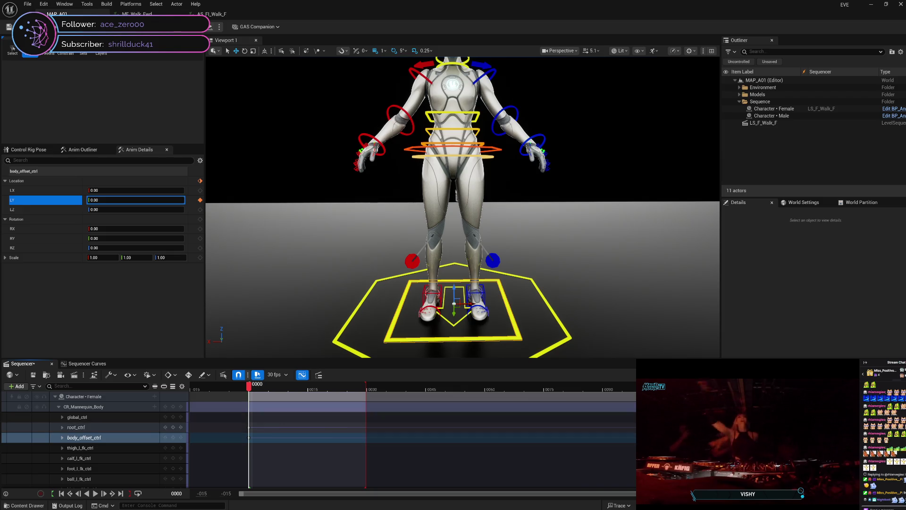
pyautogui.write('150')
pyautogui.press('Return')
# Step: Move the body offset's Location Y key to frame 30 and zoom the timeline
pyautogui.moveTo(583, 441)
pyautogui.mouseDown()
pyautogui.moveTo(384, 439)
pyautogui.moveTo(365, 430)
pyautogui.mouseUp()
pyautogui.moveTo(366, 392)
pyautogui.mouseDown()
pyautogui.moveTo(252, 400)
pyautogui.moveTo(369, 406)
pyautogui.moveTo(249, 412)
pyautogui.moveTo(269, 419)
pyautogui.moveTo(371, 420)
pyautogui.moveTo(248, 430)
pyautogui.moveTo(289, 438)
pyautogui.moveTo(246, 448)
pyautogui.moveTo(277, 452)
pyautogui.moveTo(367, 444)
pyautogui.moveTo(250, 461)
pyautogui.mouseUp()
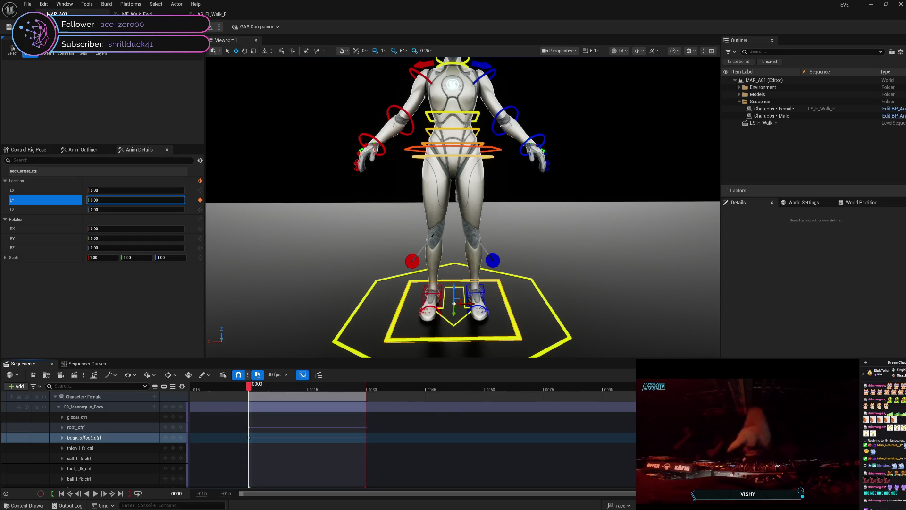
pyautogui.scroll(3, 413, 434)
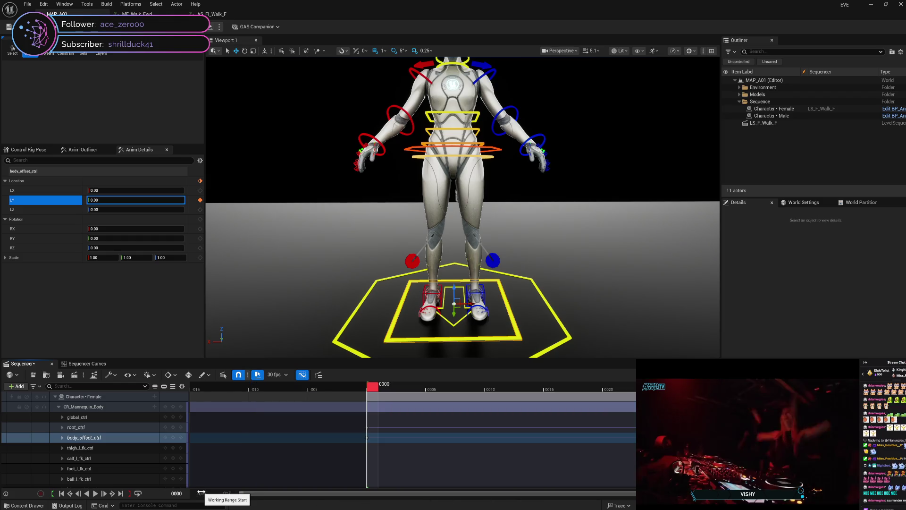
# Step: Preview the rig pose at frames 25 and 13, select foot_r_ik_ctrl, and open MF_Walk_Fwd
pyautogui.moveTo(374, 388)
pyautogui.mouseDown()
pyautogui.moveTo(709, 388)
pyautogui.moveTo(371, 411)
pyautogui.mouseUp()
pyautogui.press('Left')
pyautogui.press('Left')
pyautogui.press('Left')
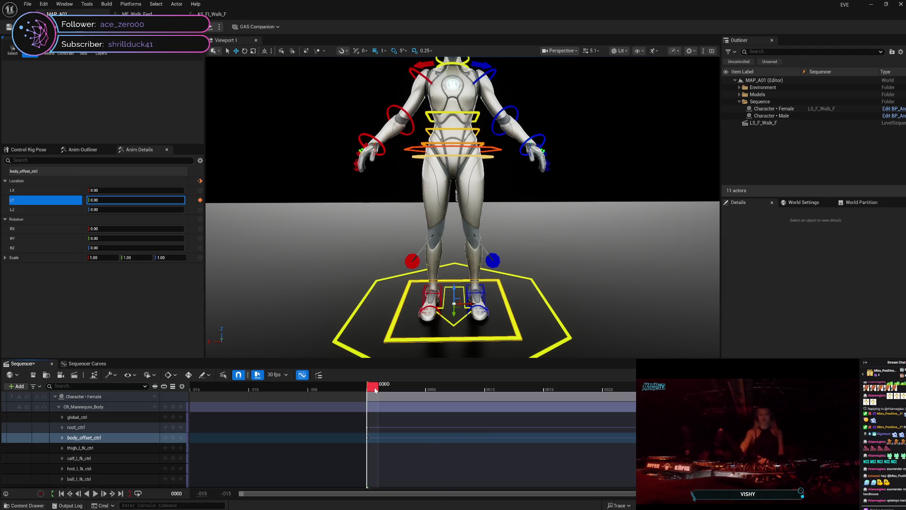
pyautogui.moveTo(375, 389)
pyautogui.mouseDown()
pyautogui.moveTo(546, 385)
pyautogui.moveTo(419, 385)
pyautogui.moveTo(375, 401)
pyautogui.moveTo(544, 394)
pyautogui.moveTo(377, 407)
pyautogui.moveTo(721, 396)
pyautogui.moveTo(373, 415)
pyautogui.mouseUp()
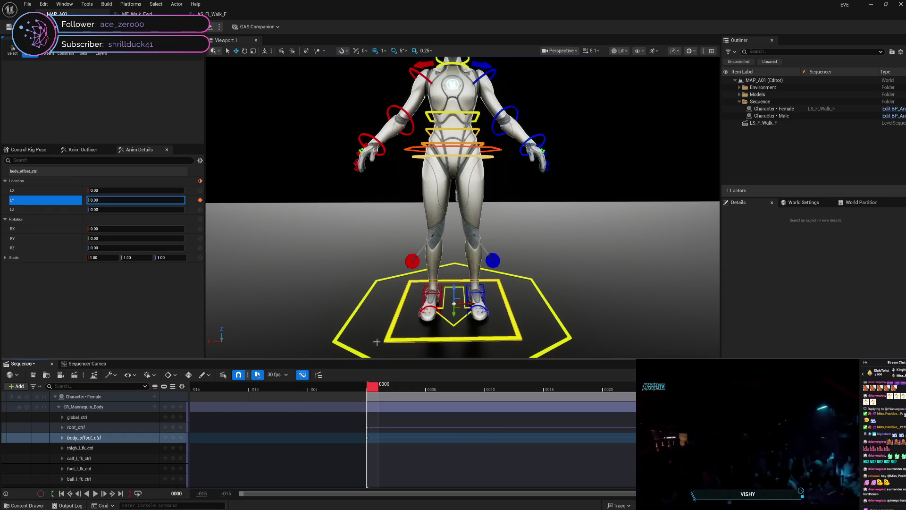
pyautogui.click(429, 291)
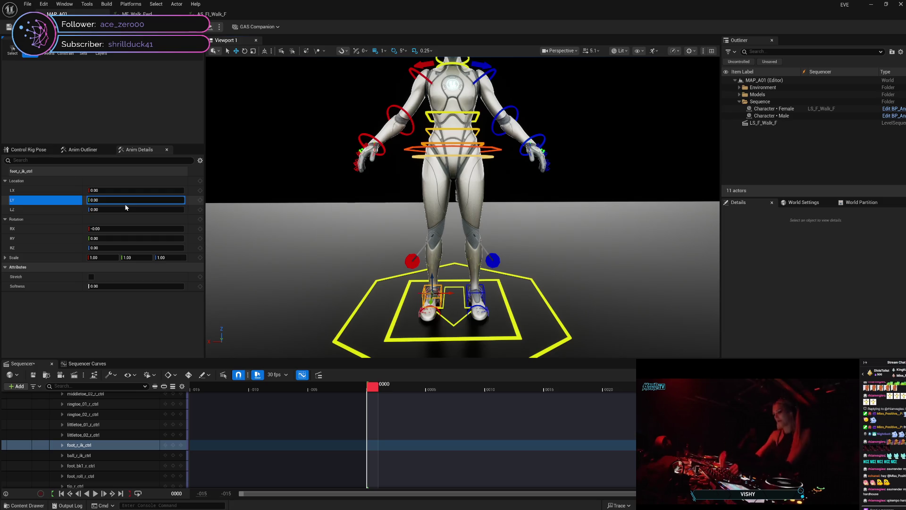
pyautogui.click(137, 14)
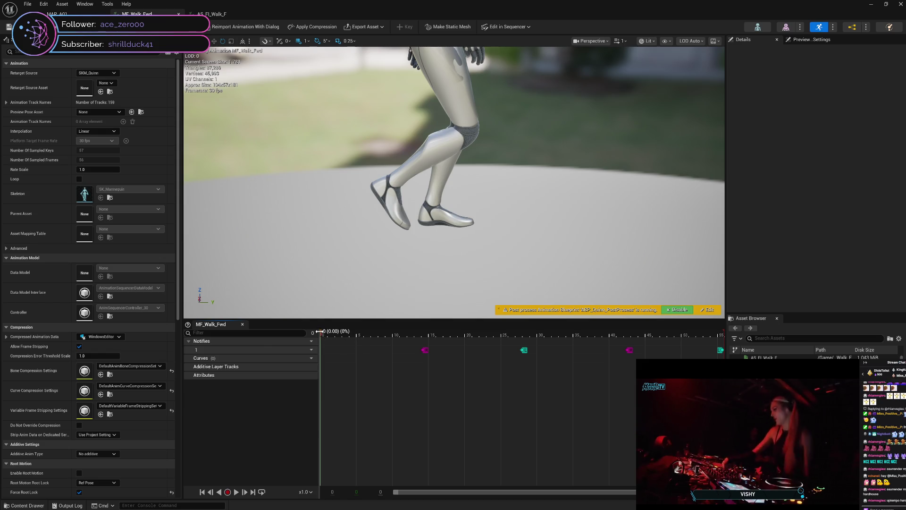
pyautogui.moveTo(326, 335)
pyautogui.mouseDown()
pyautogui.moveTo(719, 324)
pyautogui.moveTo(317, 340)
pyautogui.moveTo(732, 319)
pyautogui.moveTo(729, 328)
pyautogui.mouseUp()
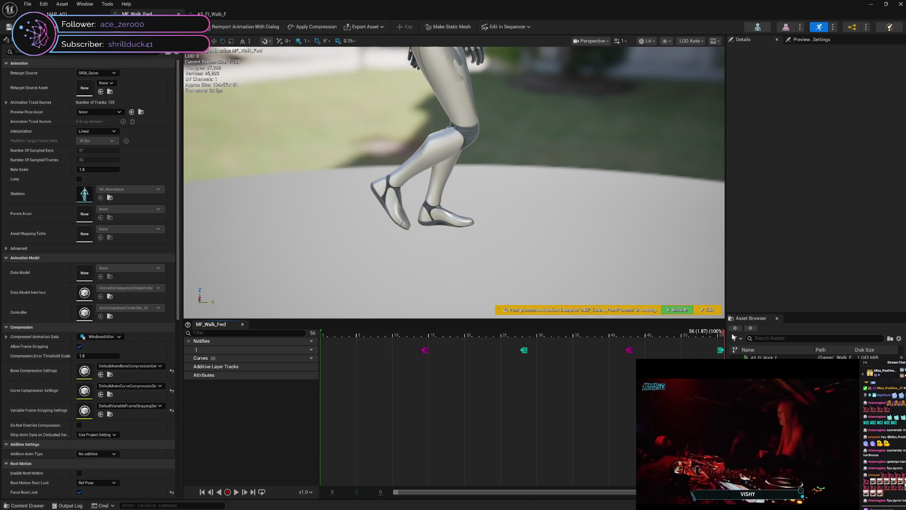
pyautogui.moveTo(703, 343)
pyautogui.mouseDown()
pyautogui.moveTo(418, 344)
pyautogui.moveTo(315, 359)
pyautogui.moveTo(462, 348)
pyautogui.mouseUp()
pyautogui.moveTo(491, 348)
pyautogui.mouseDown()
pyautogui.moveTo(710, 353)
pyautogui.moveTo(322, 379)
pyautogui.moveTo(540, 365)
pyautogui.moveTo(721, 371)
pyautogui.mouseUp()
pyautogui.moveTo(597, 387)
pyautogui.mouseDown()
pyautogui.moveTo(329, 390)
pyautogui.moveTo(526, 374)
pyautogui.moveTo(722, 373)
pyautogui.mouseUp()
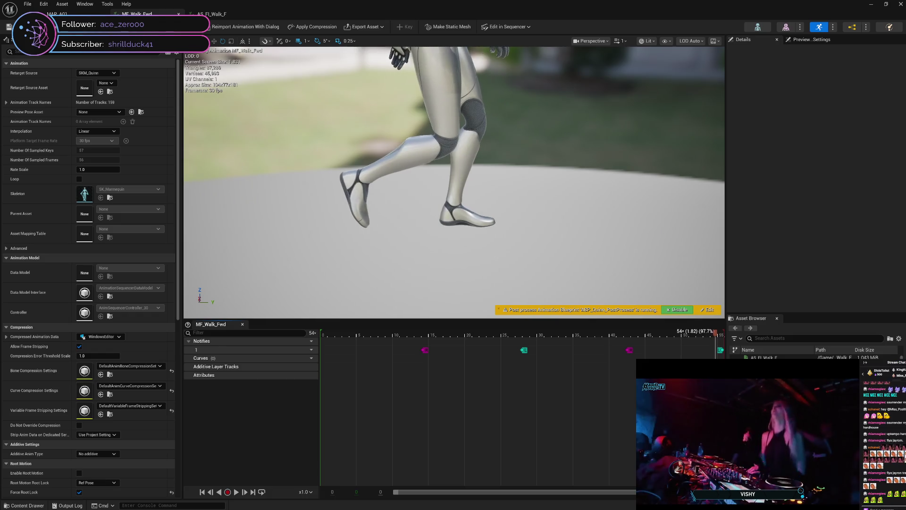
pyautogui.moveTo(720, 374); pyautogui.dragTo(526, 385)
# Step: Study MF_Walk_Fwd's foot poses at frames 0, 20 and 34, then return to MAP_A01
pyautogui.moveTo(434, 385); pyautogui.dragTo(317, 391)
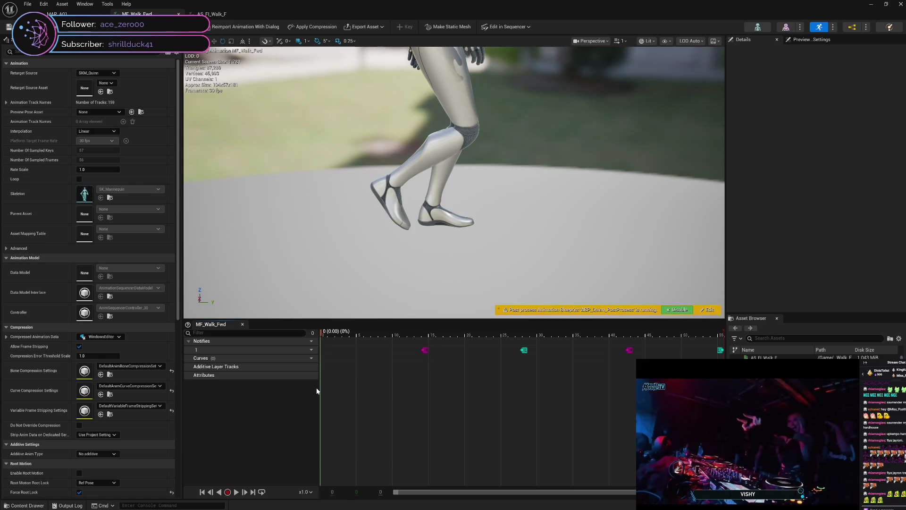
pyautogui.moveTo(319, 391)
pyautogui.mouseDown()
pyautogui.moveTo(527, 371)
pyautogui.moveTo(520, 374)
pyautogui.mouseUp()
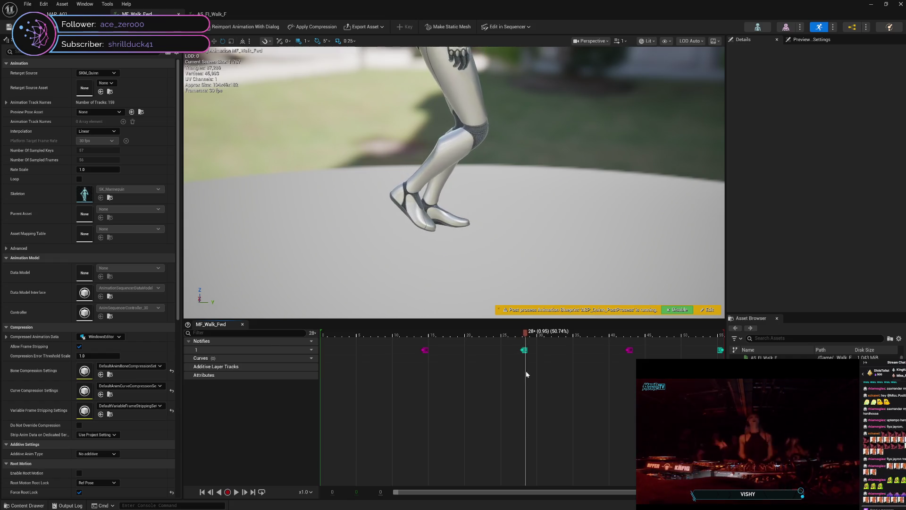
pyautogui.moveTo(529, 373)
pyautogui.mouseDown()
pyautogui.moveTo(627, 363)
pyautogui.moveTo(519, 379)
pyautogui.moveTo(723, 378)
pyautogui.moveTo(310, 401)
pyautogui.moveTo(460, 380)
pyautogui.moveTo(633, 376)
pyautogui.moveTo(492, 392)
pyautogui.moveTo(534, 381)
pyautogui.moveTo(689, 385)
pyautogui.moveTo(315, 406)
pyautogui.moveTo(449, 389)
pyautogui.moveTo(564, 384)
pyautogui.moveTo(315, 409)
pyautogui.moveTo(407, 392)
pyautogui.moveTo(419, 337)
pyautogui.mouseUp()
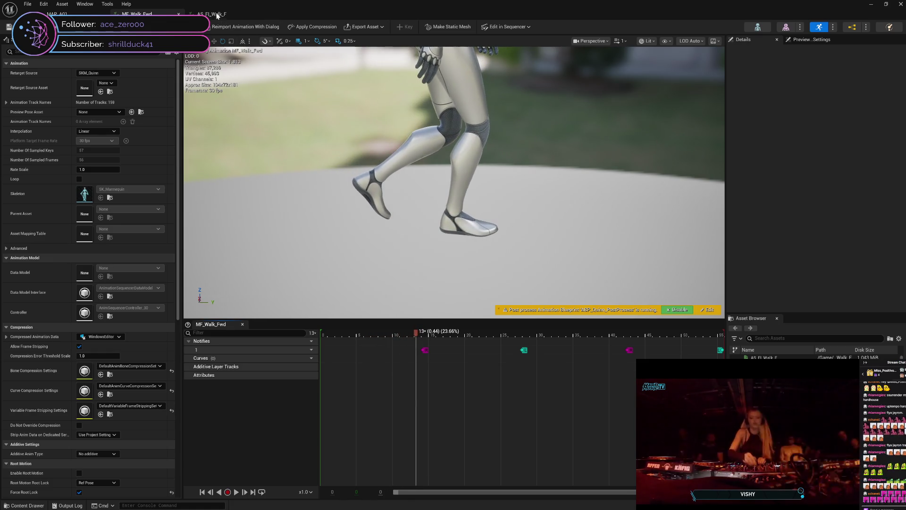
pyautogui.click(56, 14)
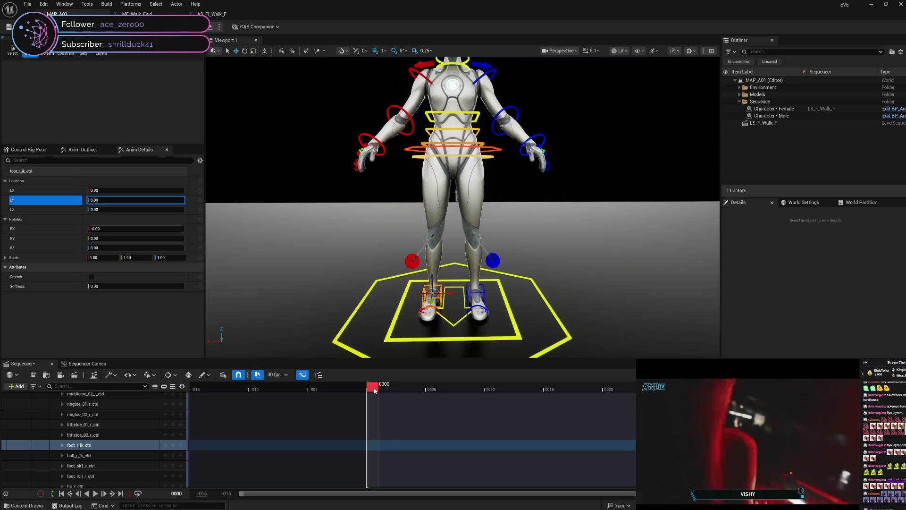
# Step: Scrub LS_F_Walk_F back to frame 0000 to preview the starting pose
pyautogui.moveTo(377, 390)
pyautogui.mouseDown()
pyautogui.moveTo(721, 390)
pyautogui.moveTo(248, 400)
pyautogui.moveTo(631, 398)
pyautogui.moveTo(372, 405)
pyautogui.mouseUp()
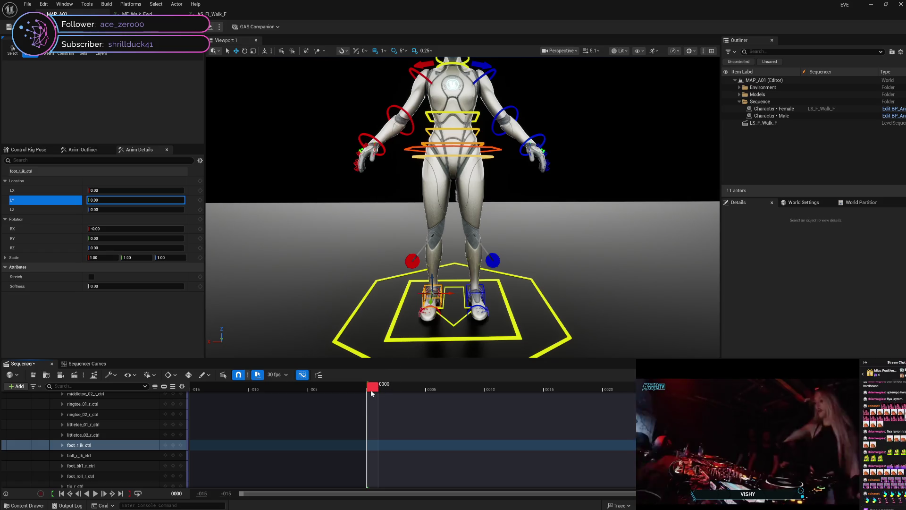
pyautogui.moveTo(373, 391)
pyautogui.mouseDown()
pyautogui.moveTo(656, 401)
pyautogui.moveTo(369, 411)
pyautogui.mouseUp()
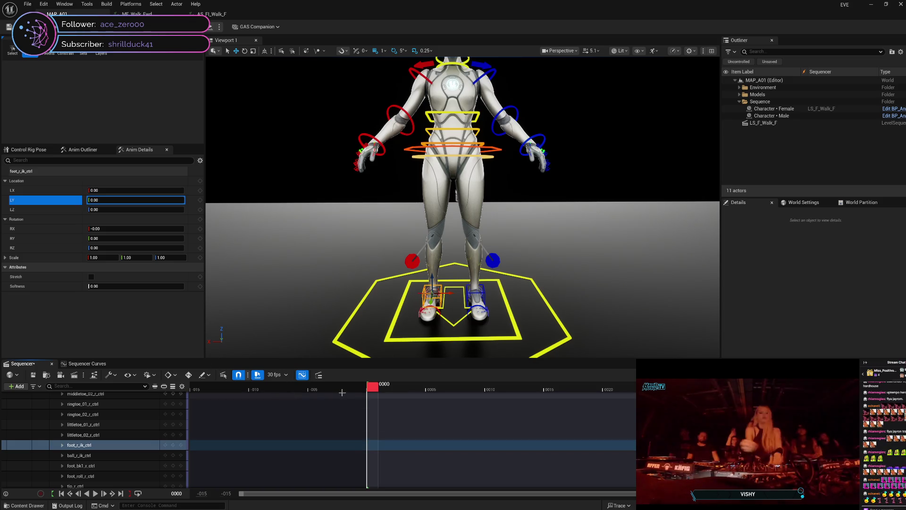
# Step: Key foot_r_ik_ctrl's Location Y at -37.50 on frame 0000, then advance to frame 0015
pyautogui.click(135, 200)
pyautogui.write('-37.5')
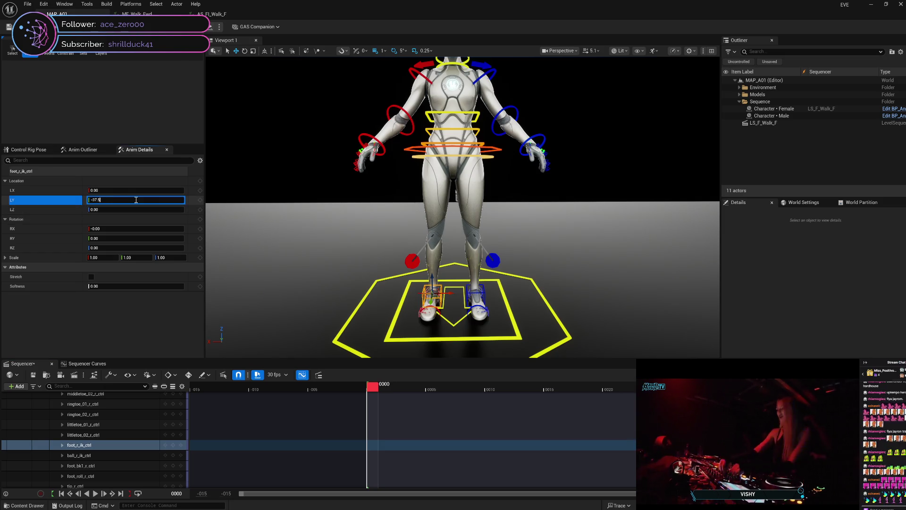
pyautogui.press('Return')
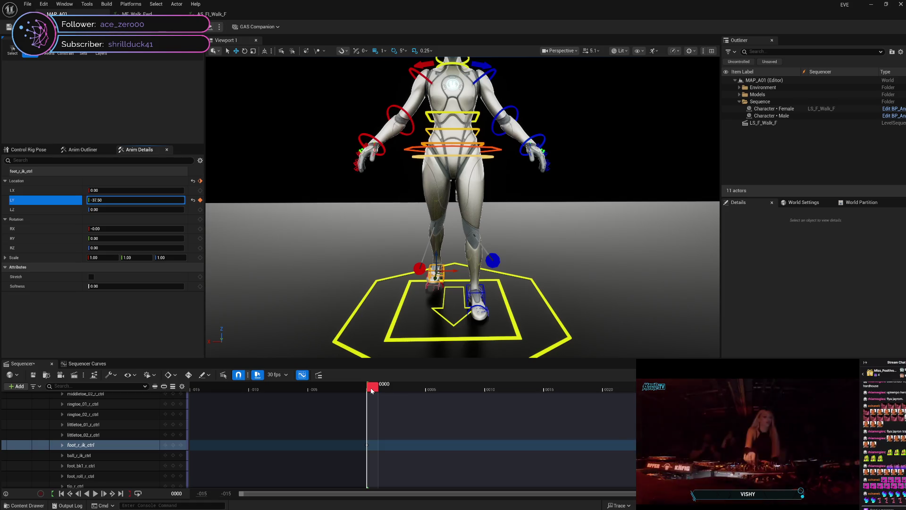
pyautogui.moveTo(377, 390); pyautogui.dragTo(544, 391)
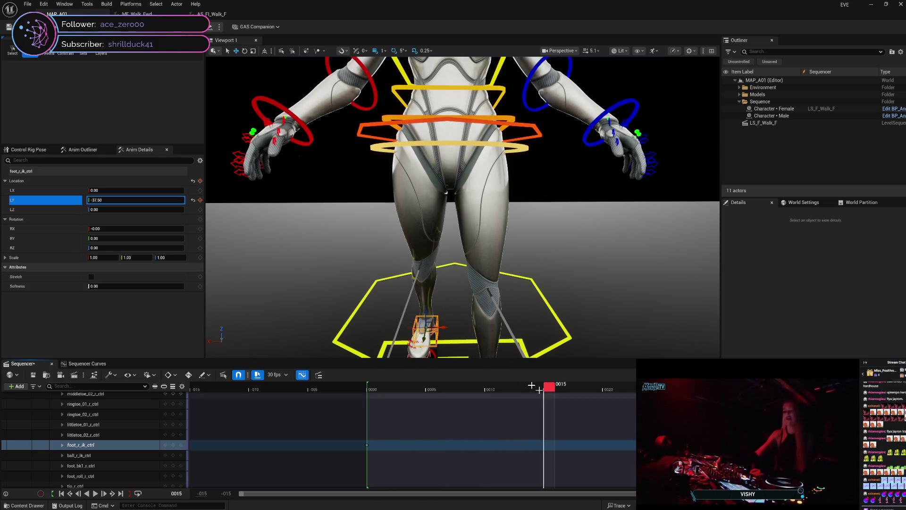
pyautogui.click(139, 201)
# Step: Set foot_r_ik_ctrl's Location Y to 37.50 at frame 15
pyautogui.click(139, 201)
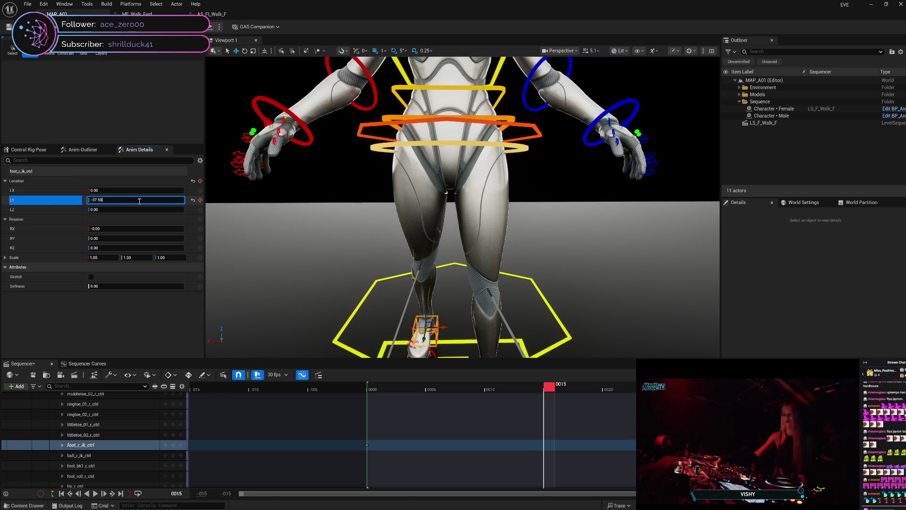
pyautogui.write('7')
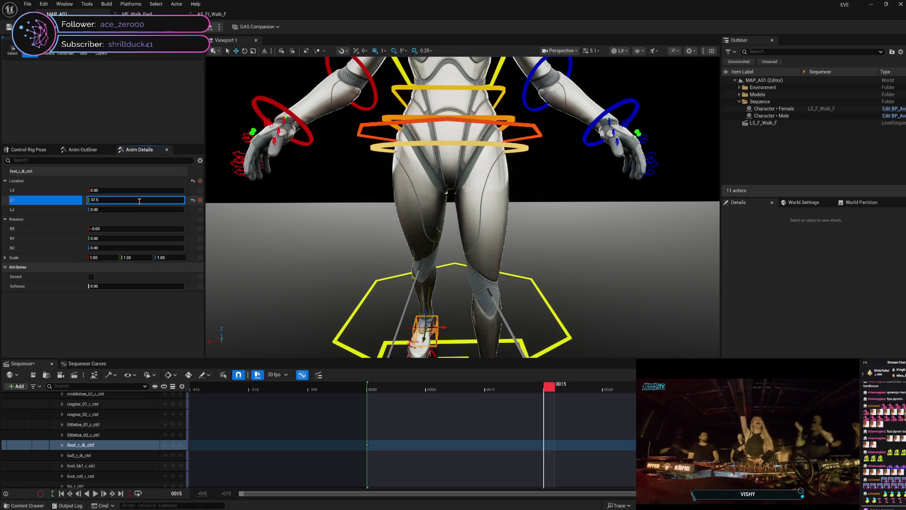
pyautogui.press('Return')
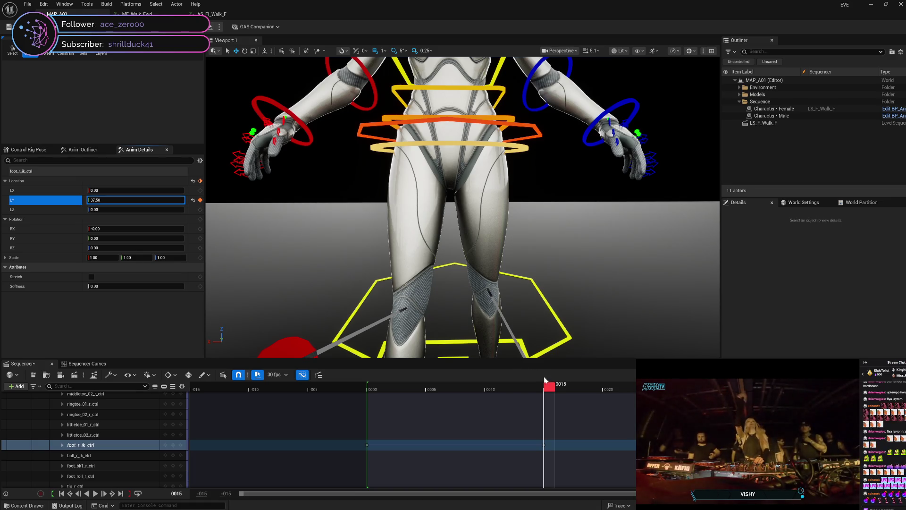
# Step: Key foot_r_ik_ctrl's Location Y at -37.50 on frame 30
pyautogui.moveTo(549, 387); pyautogui.dragTo(721, 388)
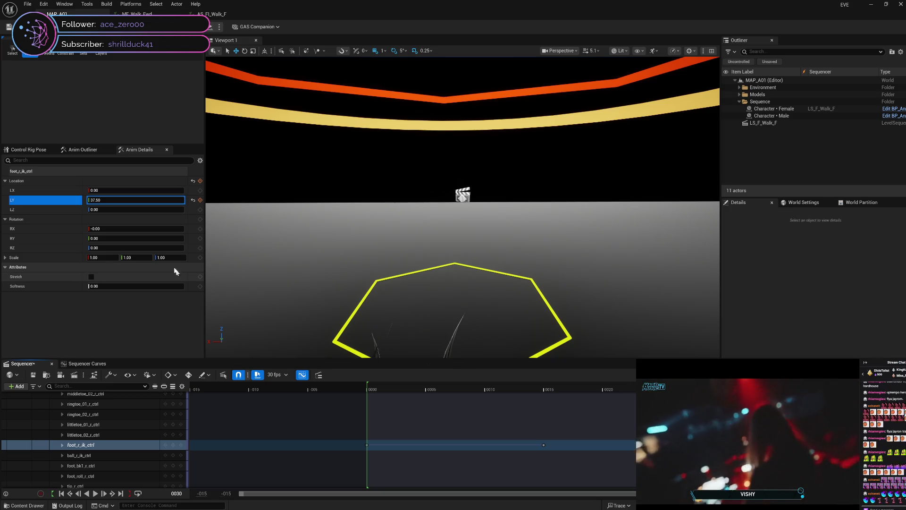
pyautogui.click(113, 200)
pyautogui.write('-37.50')
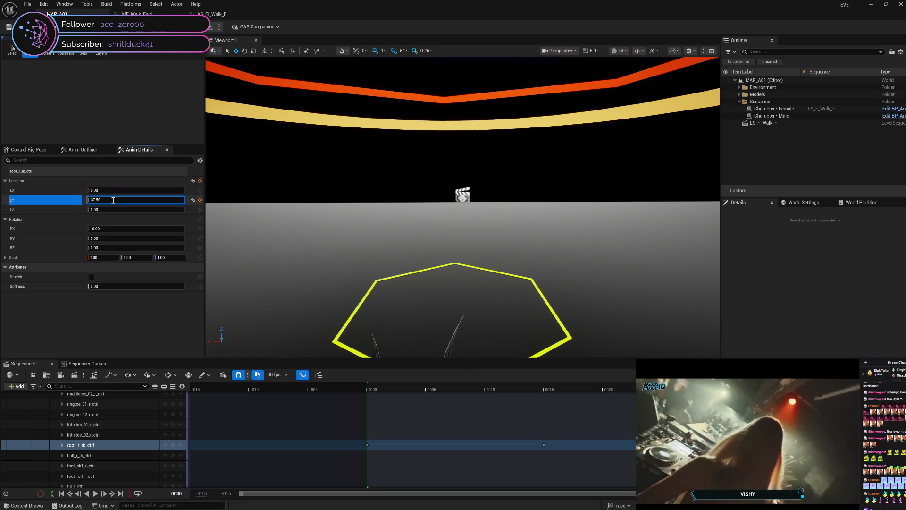
pyautogui.press('Return')
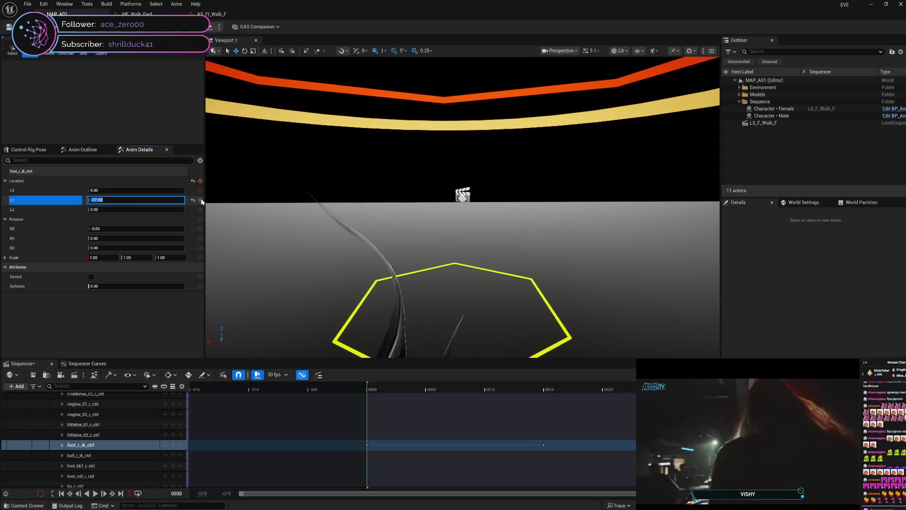
pyautogui.click(201, 200)
pyautogui.scroll(-5, 463, 287)
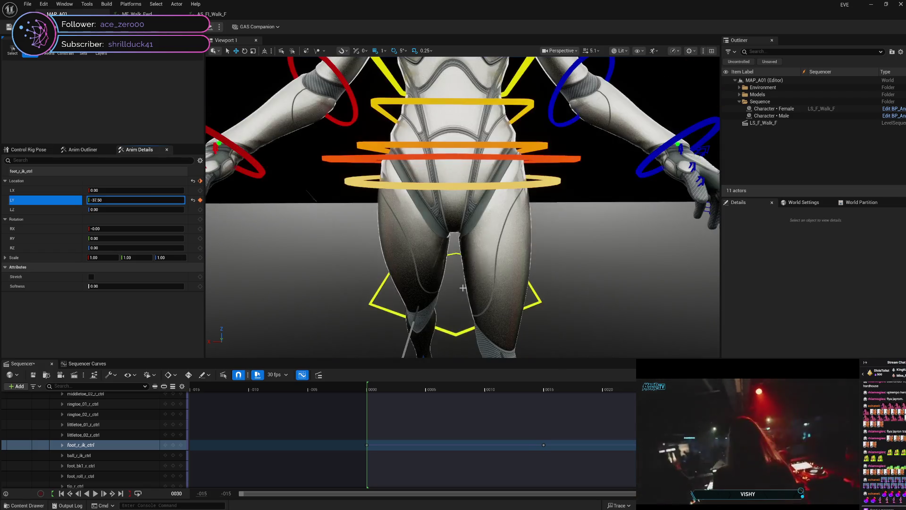
pyautogui.scroll(-3, 573, 300)
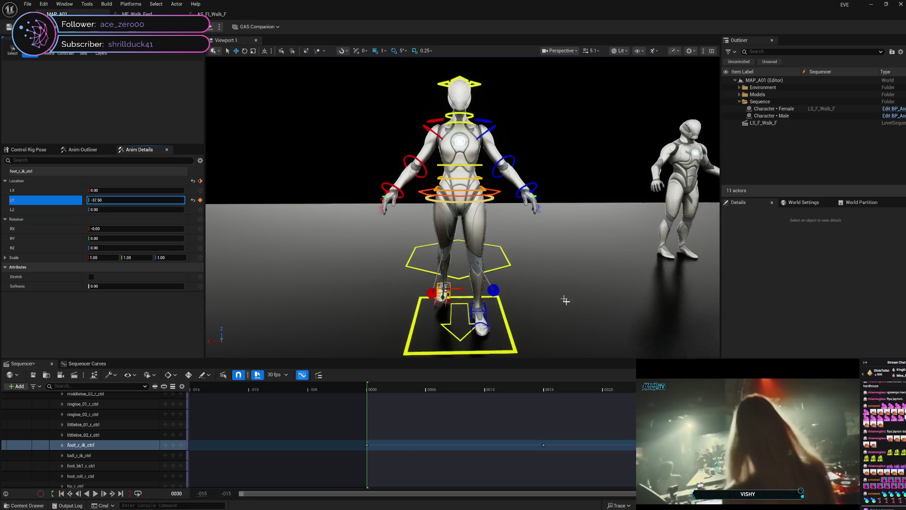
# Step: Back at frame 0, key foot_l_ik_ctrl's Location Y at 37.50 and play the walk
pyautogui.moveTo(608, 385)
pyautogui.mouseDown()
pyautogui.moveTo(404, 385)
pyautogui.moveTo(371, 372)
pyautogui.moveTo(649, 373)
pyautogui.moveTo(374, 385)
pyautogui.mouseUp()
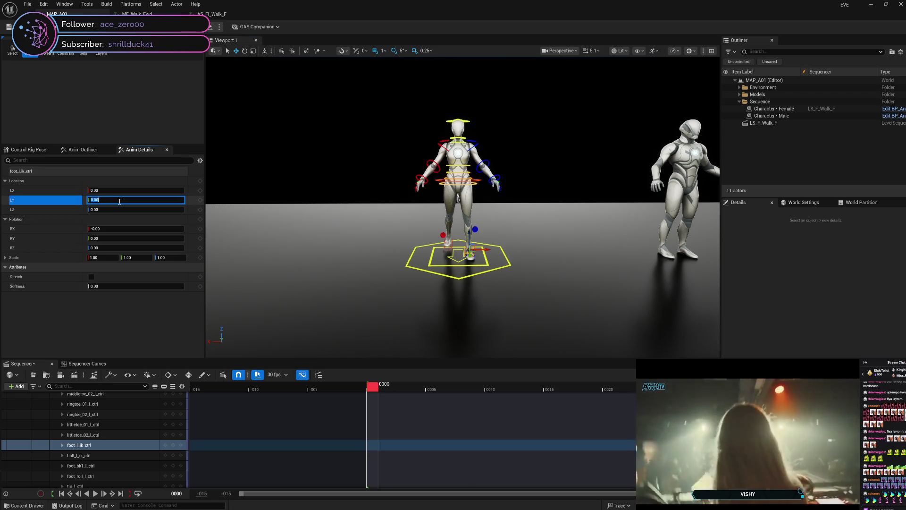
pyautogui.write('-37.50')
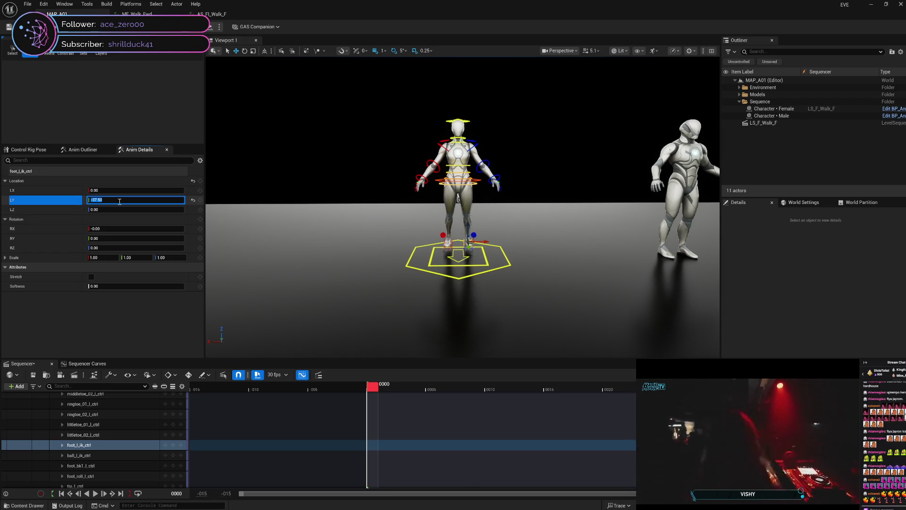
pyautogui.write('37.50')
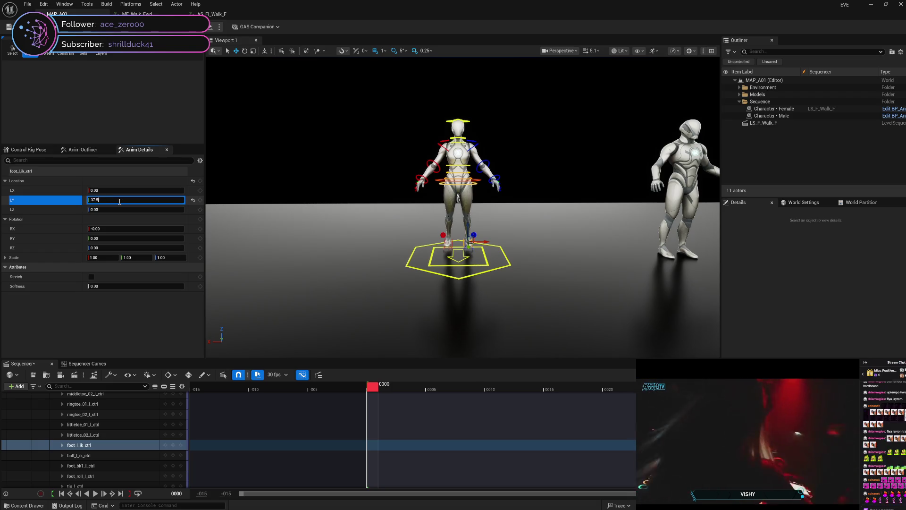
pyautogui.press('Return')
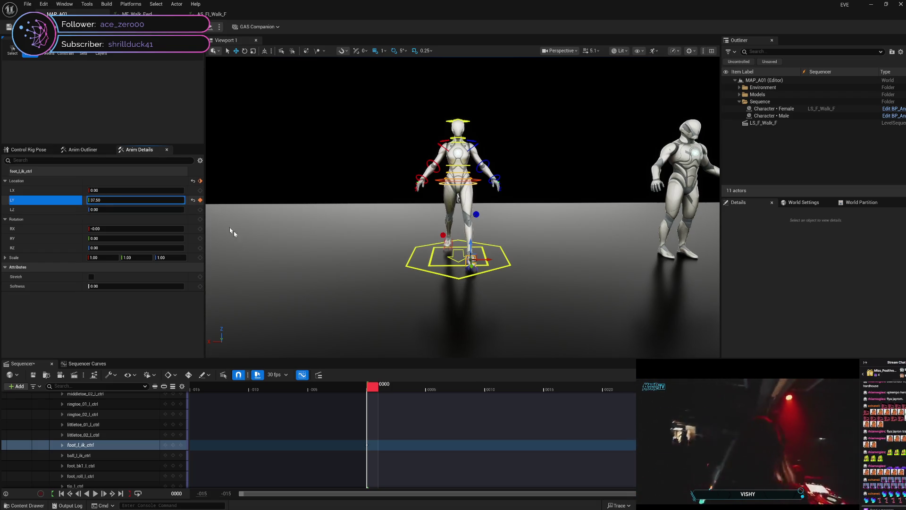
pyautogui.press('space')
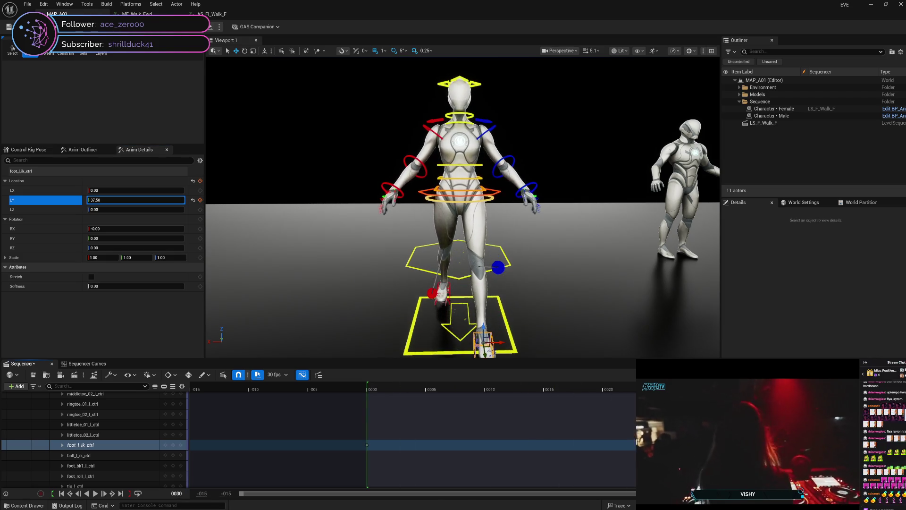
pyautogui.click(200, 200)
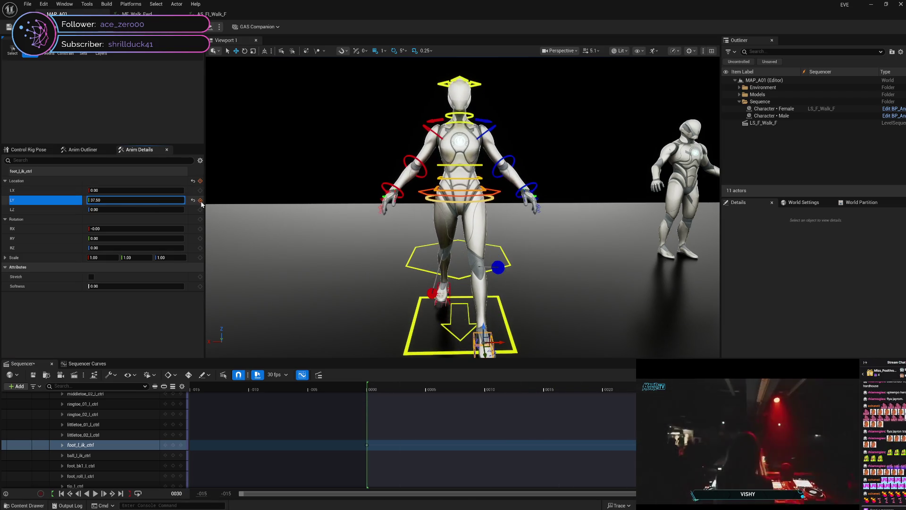
# Step: Key foot_l_ik_ctrl Location Y at -37.50 on frame 15
pyautogui.moveTo(600, 389); pyautogui.dragTo(549, 392)
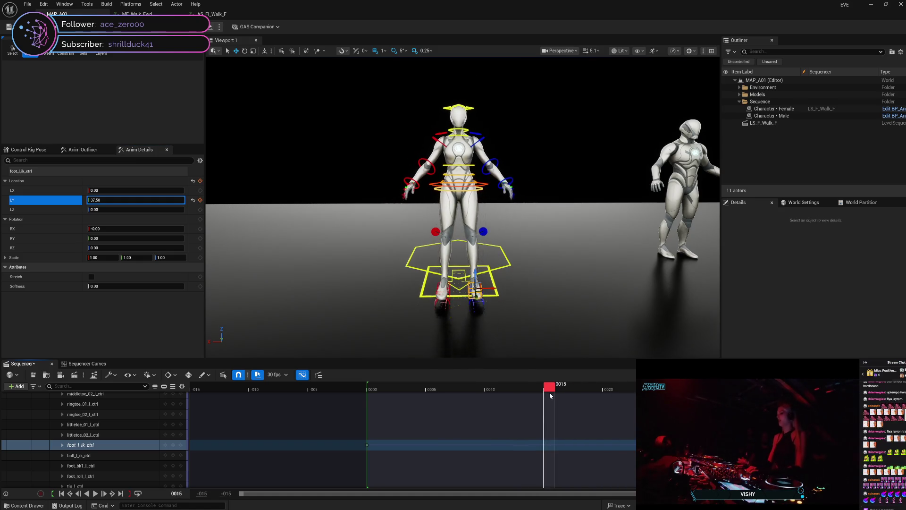
pyautogui.click(100, 200)
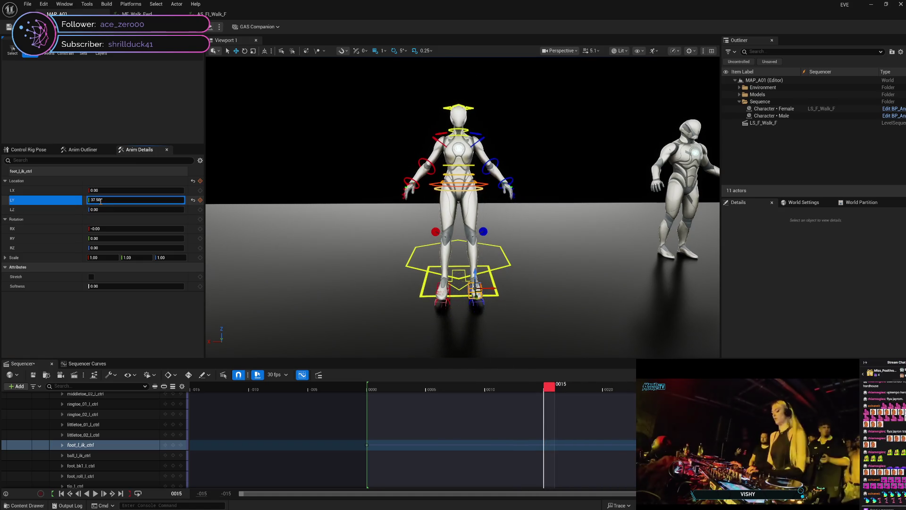
pyautogui.write('-37.50')
pyautogui.press('Return')
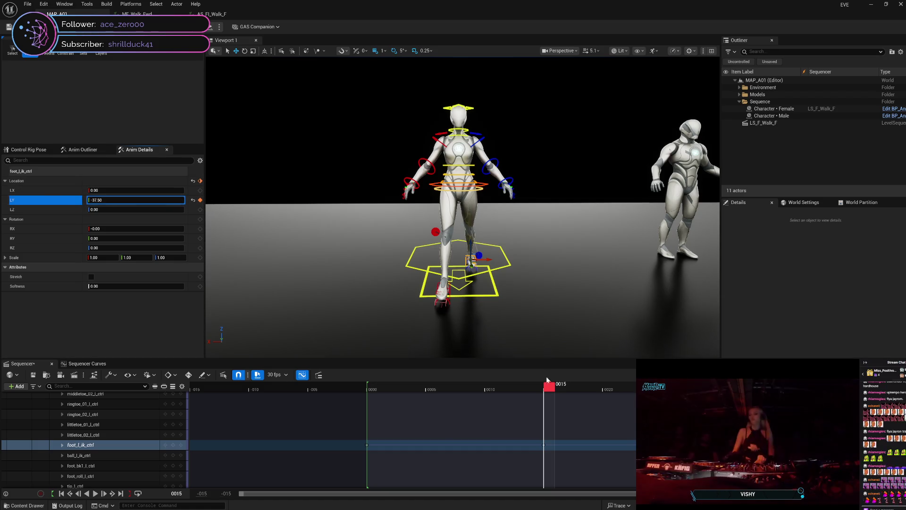
# Step: Scrub between frames 0 and 15 to check the step, then show the curve in Sequencer Curves
pyautogui.moveTo(548, 387)
pyautogui.mouseDown()
pyautogui.moveTo(375, 389)
pyautogui.moveTo(726, 340)
pyautogui.moveTo(547, 383)
pyautogui.moveTo(376, 379)
pyautogui.moveTo(446, 377)
pyautogui.mouseUp()
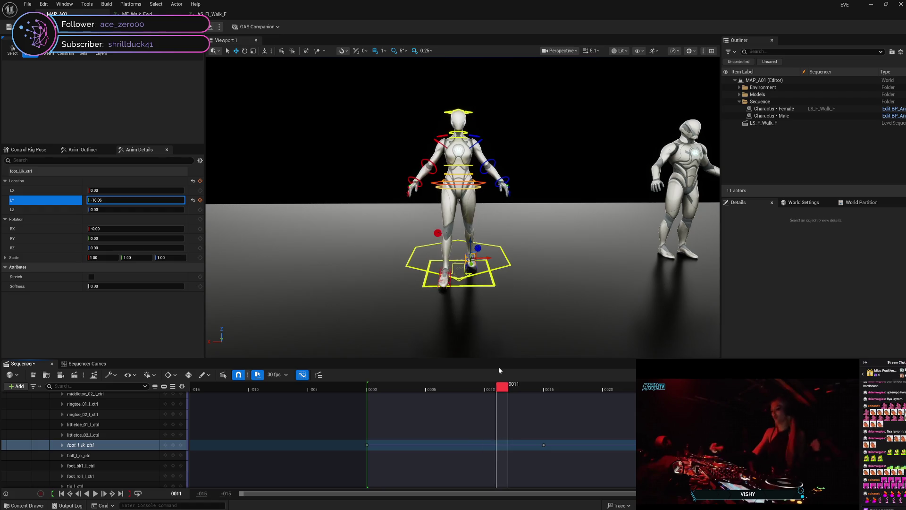
pyautogui.moveTo(498, 366)
pyautogui.mouseDown()
pyautogui.moveTo(549, 362)
pyautogui.moveTo(377, 391)
pyautogui.mouseUp()
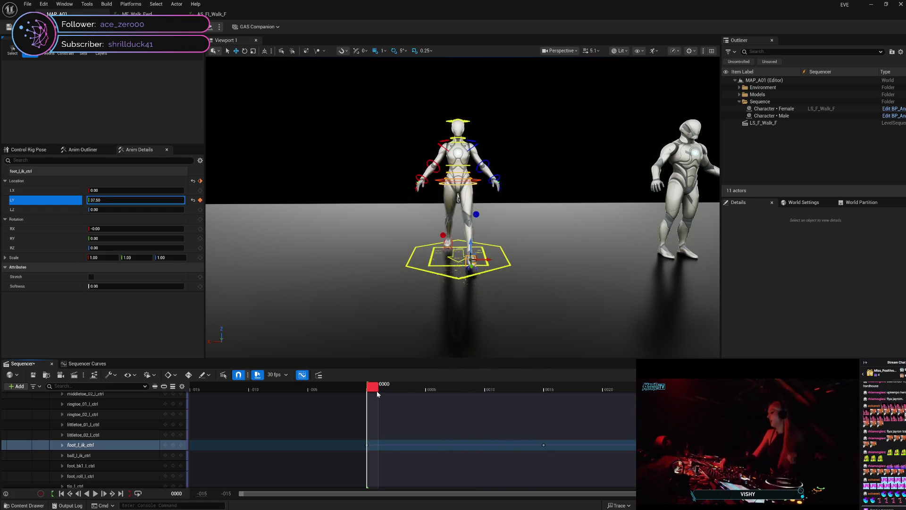
pyautogui.click(101, 364)
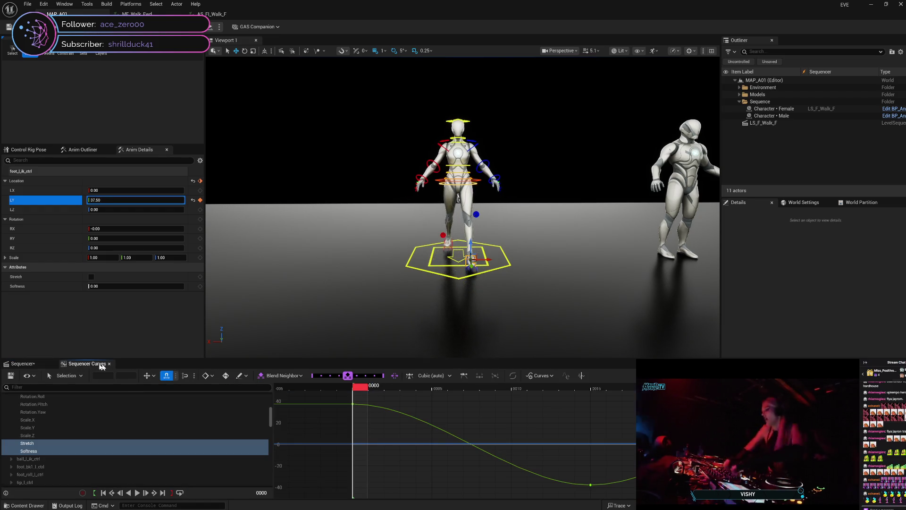
# Step: Make both keys on the left foot Location Y curve linear and scrub to preview
pyautogui.rightClick(353, 403)
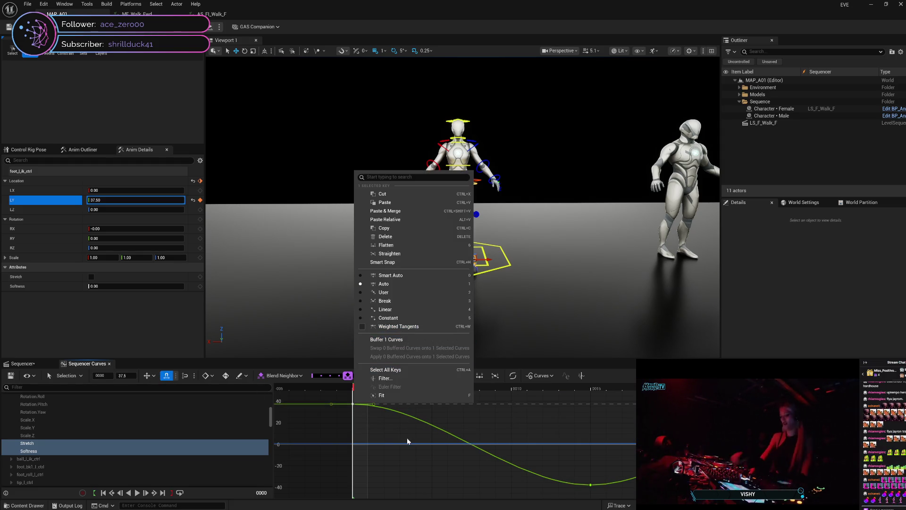
pyautogui.click(382, 370)
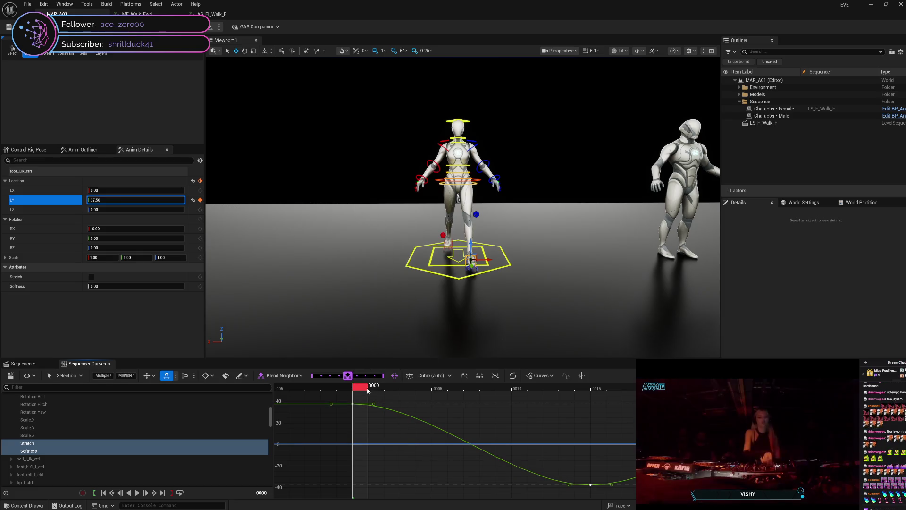
pyautogui.moveTo(364, 389)
pyautogui.mouseDown()
pyautogui.moveTo(614, 402)
pyautogui.moveTo(358, 400)
pyautogui.mouseUp()
pyautogui.rightClick(355, 402)
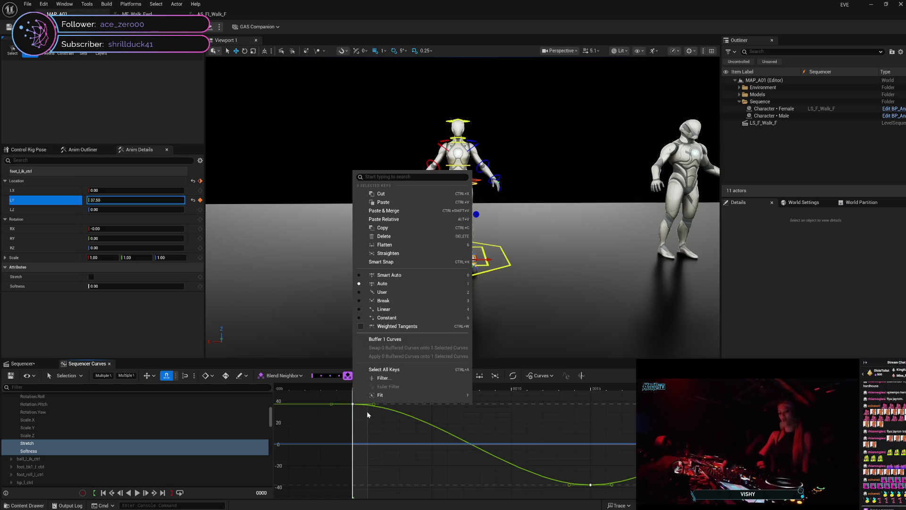
pyautogui.click(398, 313)
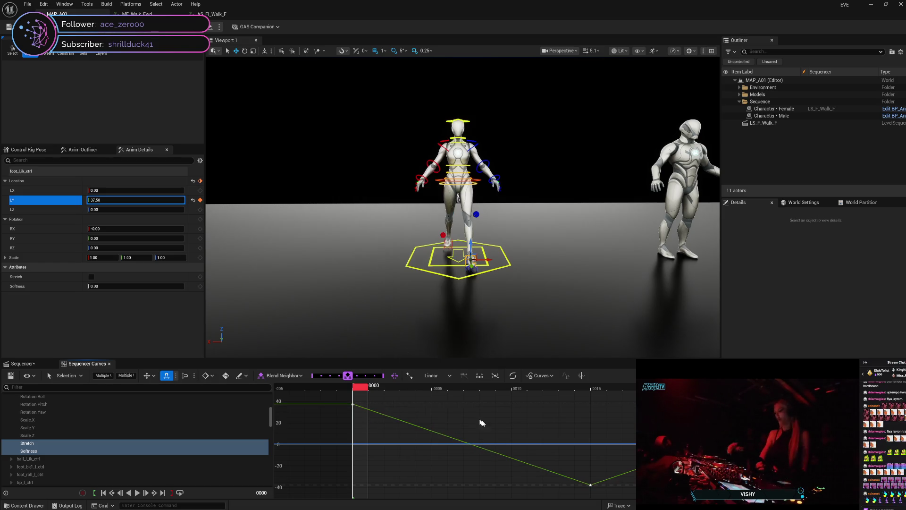
pyautogui.rightClick(590, 485)
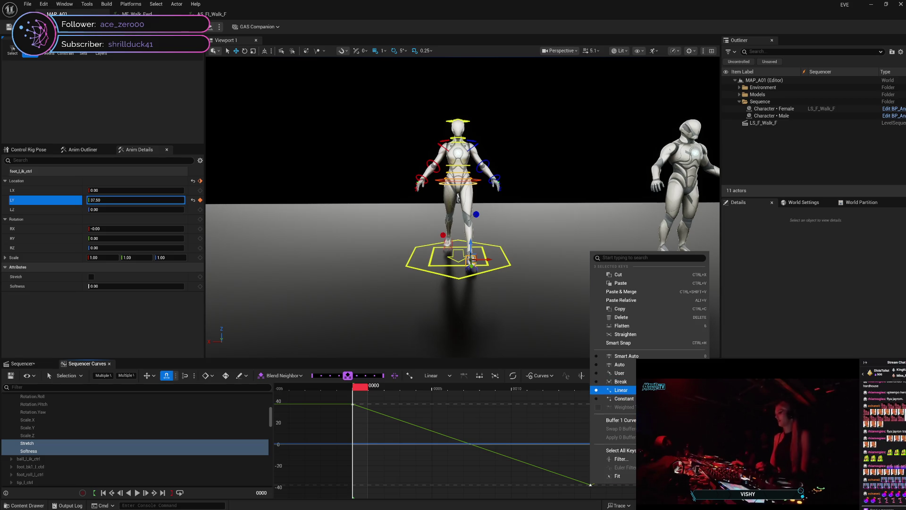
pyautogui.click(525, 429)
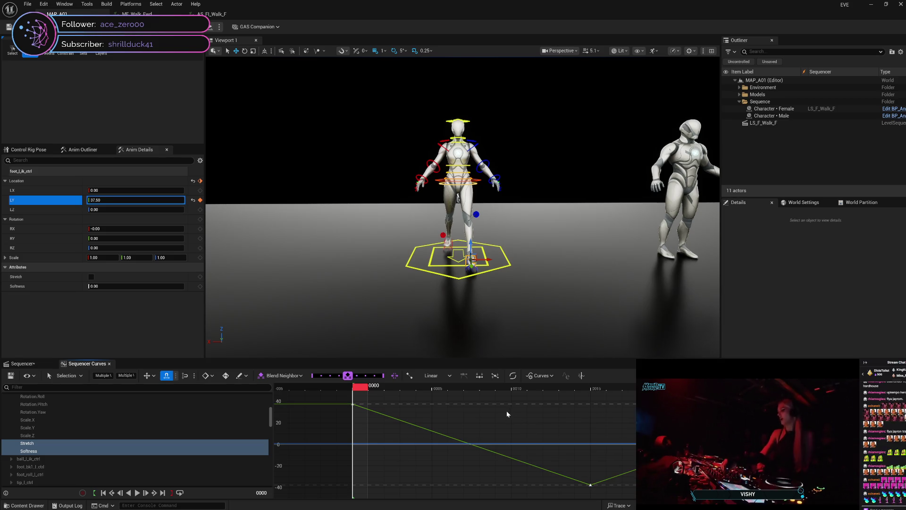
pyautogui.moveTo(364, 388)
pyautogui.mouseDown()
pyautogui.moveTo(813, 400)
pyautogui.moveTo(337, 405)
pyautogui.mouseUp()
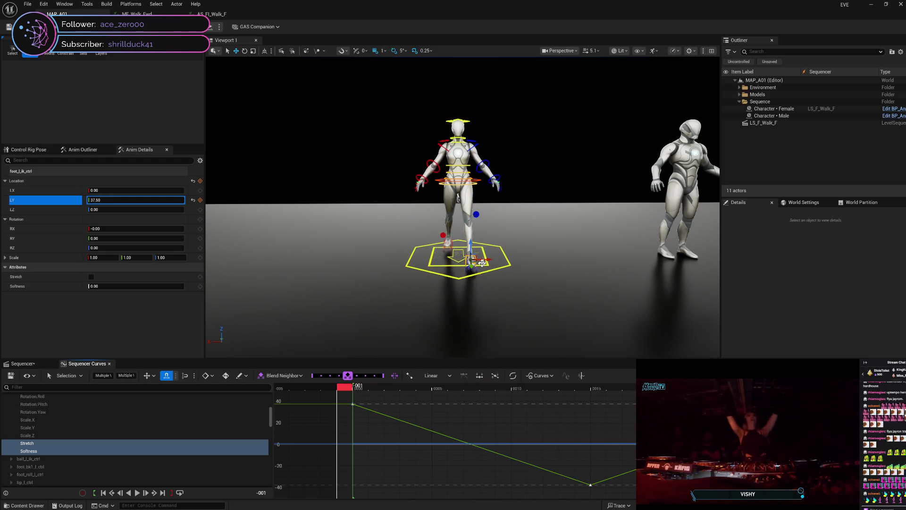
# Step: Show foot_r_ik_ctrl's Location Y curve and make its first key linear
pyautogui.click(452, 241)
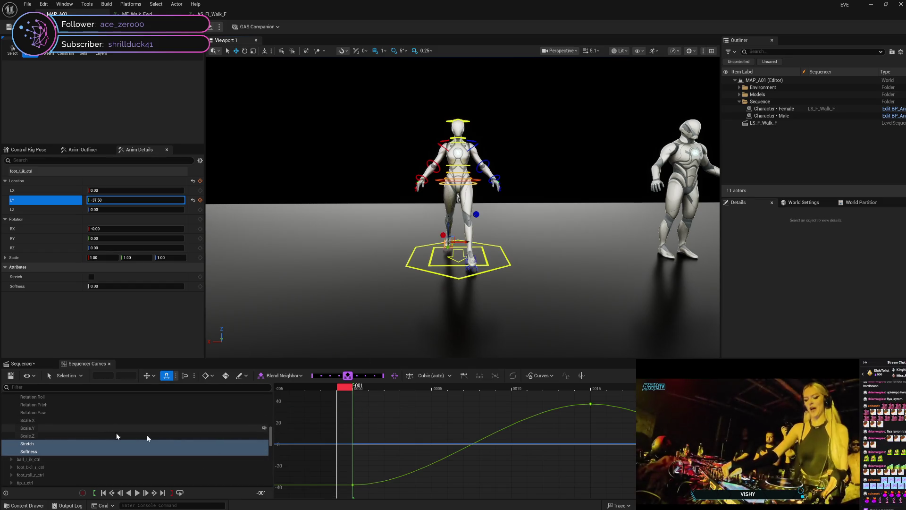
pyautogui.scroll(2, 95, 414)
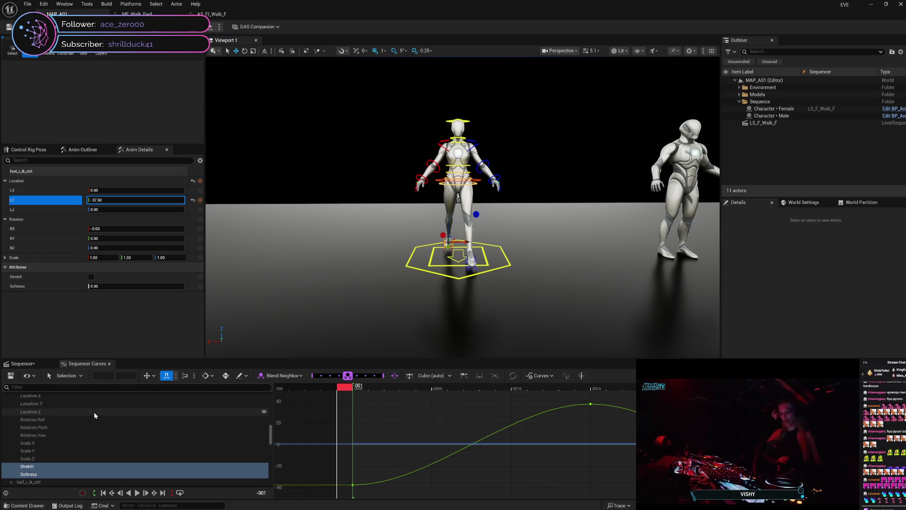
pyautogui.click(97, 403)
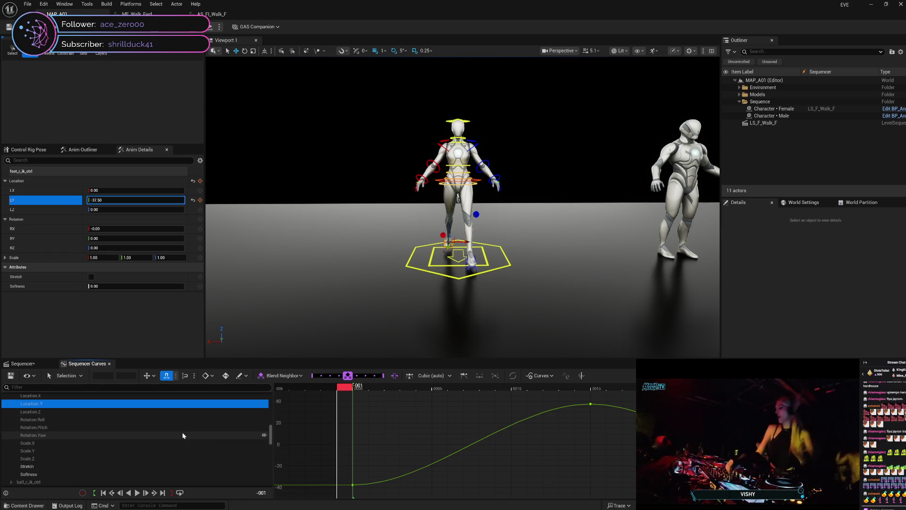
pyautogui.scroll(2, 162, 417)
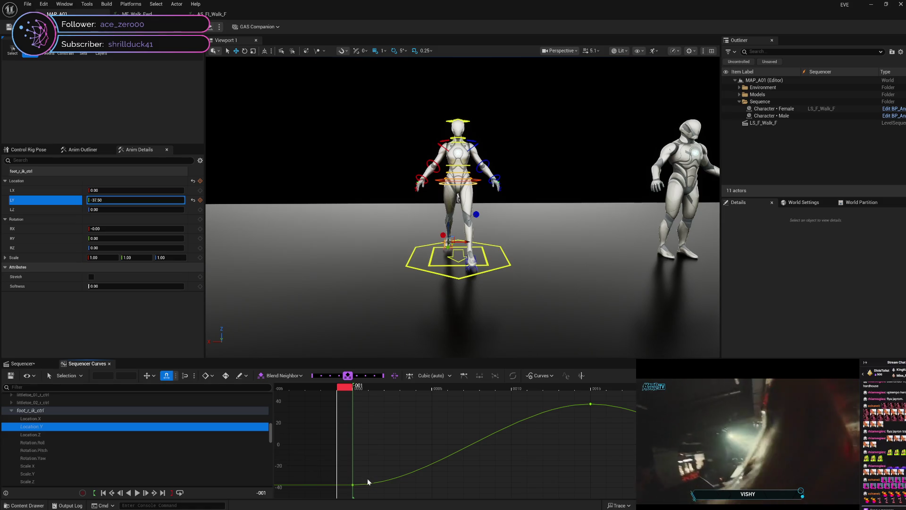
pyautogui.click(353, 486)
pyautogui.rightClick(353, 485)
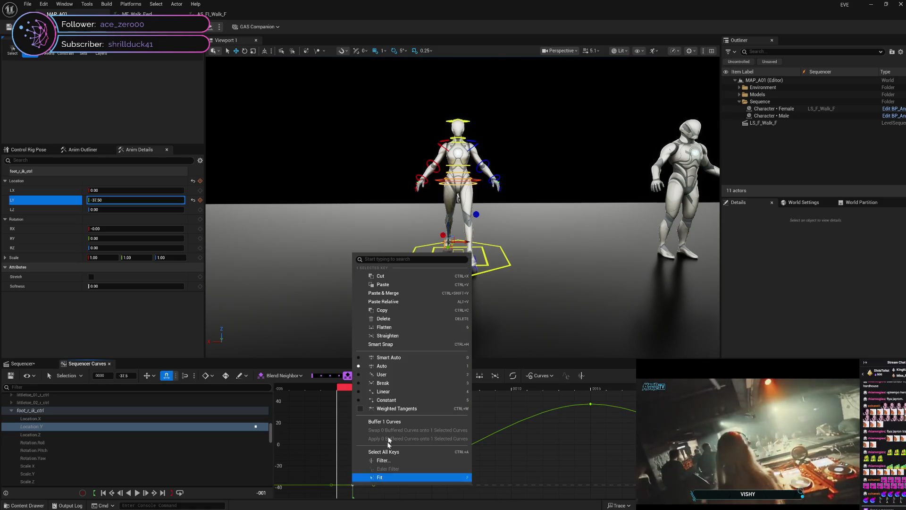
pyautogui.click(377, 394)
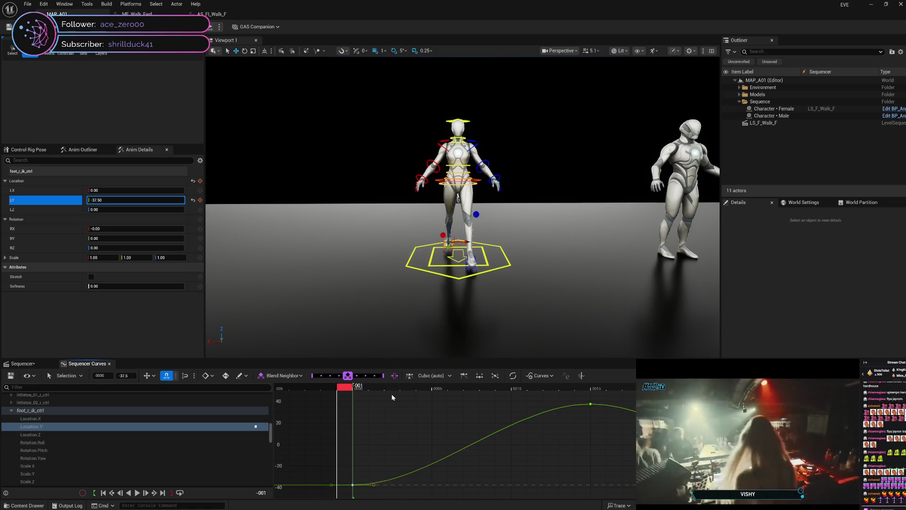
# Step: Make the frame-15 and -37.5 keys linear, then scrub the right foot pose
pyautogui.rightClick(590, 404)
pyautogui.click(621, 310)
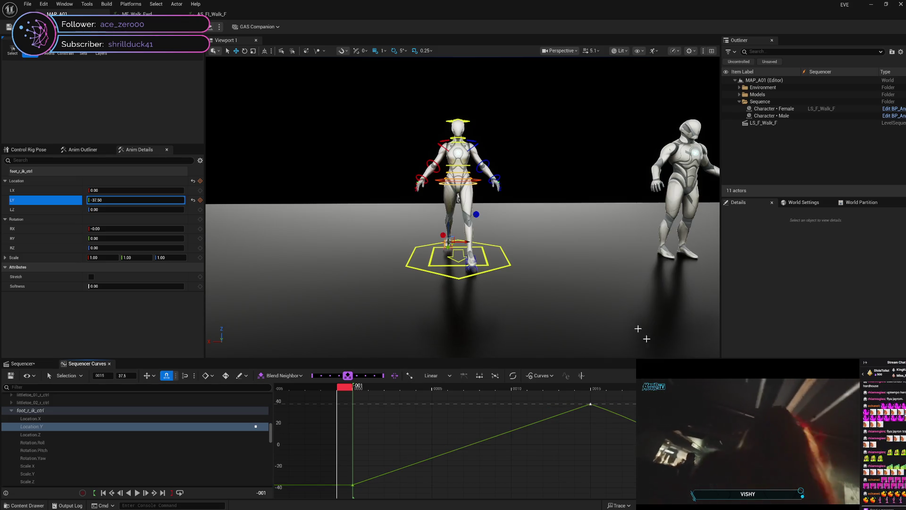
pyautogui.rightClick(828, 484)
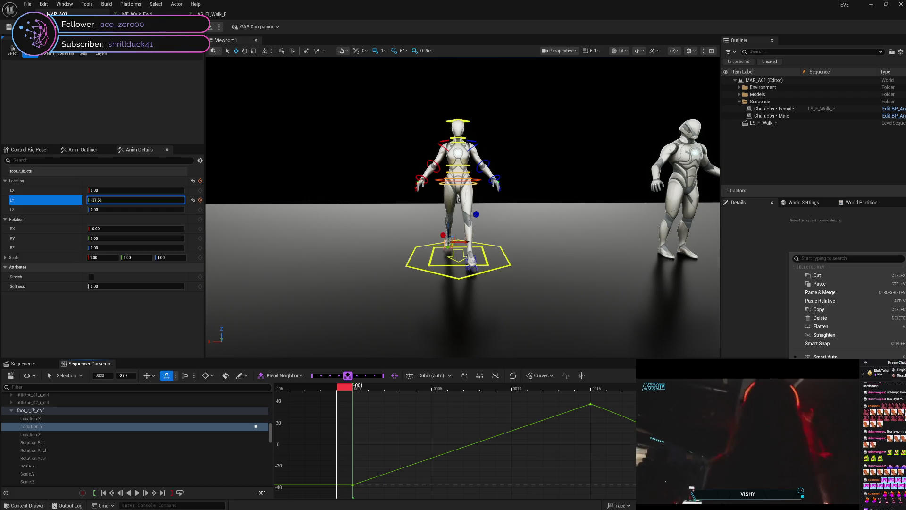
pyautogui.click(821, 391)
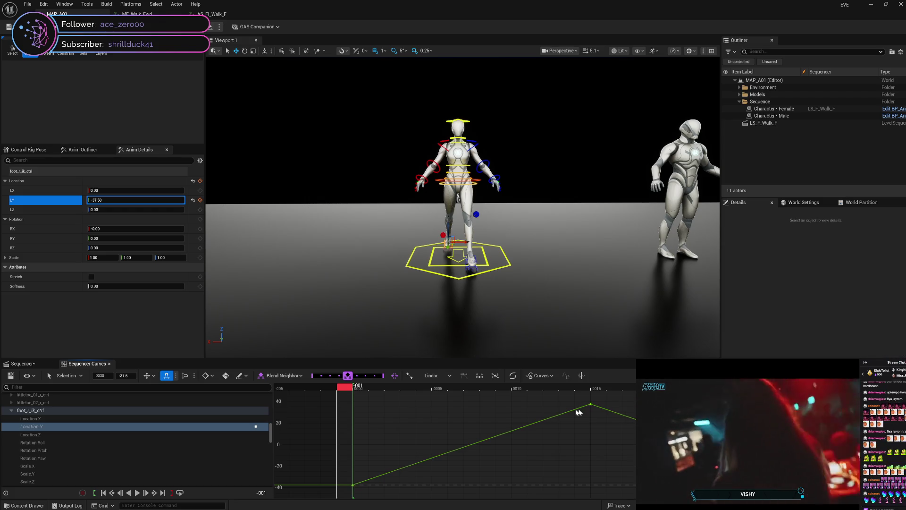
pyautogui.moveTo(345, 391)
pyautogui.mouseDown()
pyautogui.moveTo(842, 389)
pyautogui.moveTo(508, 382)
pyautogui.moveTo(358, 368)
pyautogui.mouseUp()
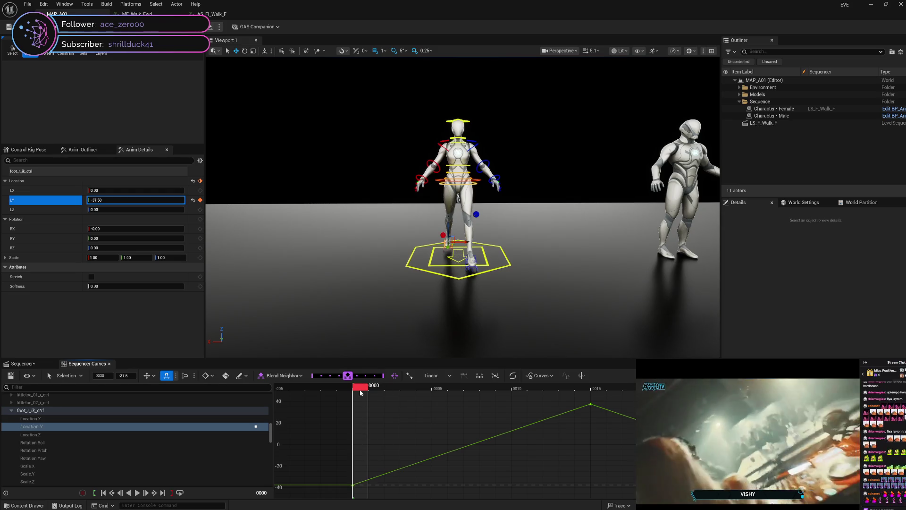
pyautogui.moveTo(373, 382)
pyautogui.mouseDown()
pyautogui.moveTo(597, 391)
pyautogui.moveTo(406, 406)
pyautogui.moveTo(363, 426)
pyautogui.mouseUp()
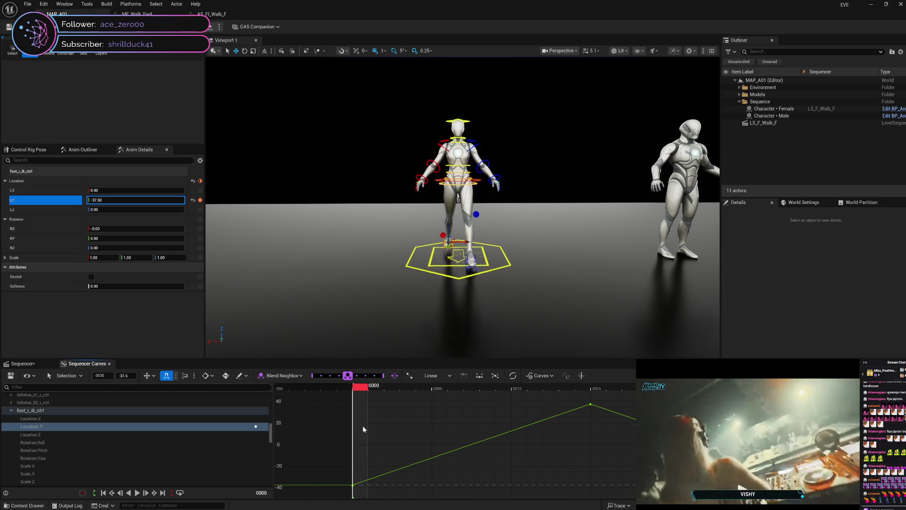
# Step: Set the frame-0 key to Auto and break the tangents on the frame-15 peak key
pyautogui.rightClick(354, 486)
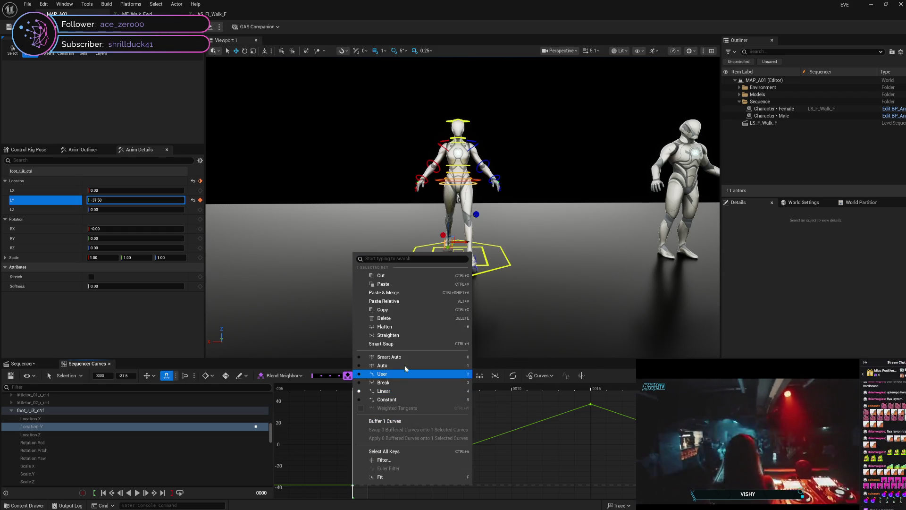
pyautogui.click(405, 366)
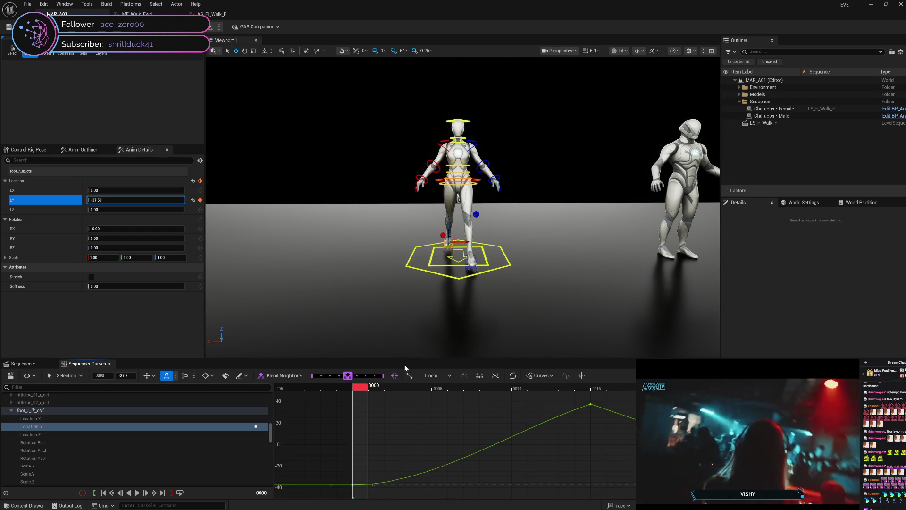
pyautogui.rightClick(590, 405)
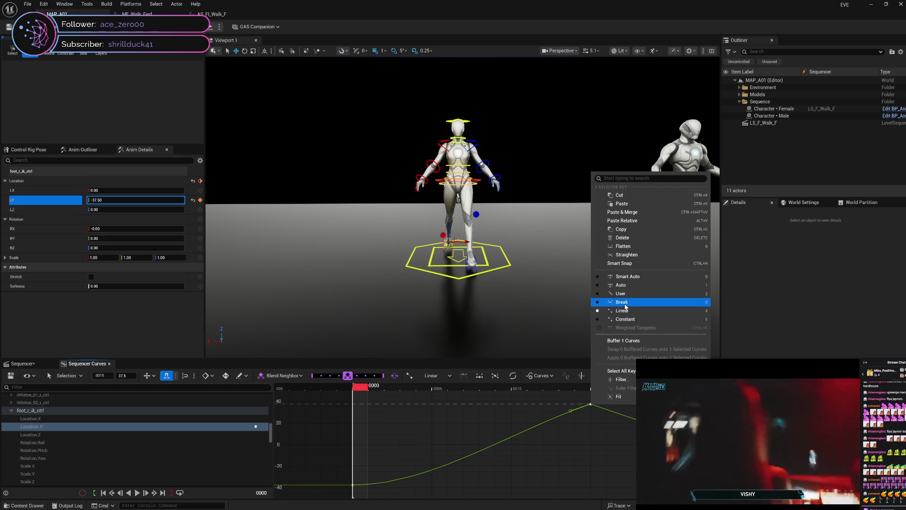
pyautogui.click(622, 302)
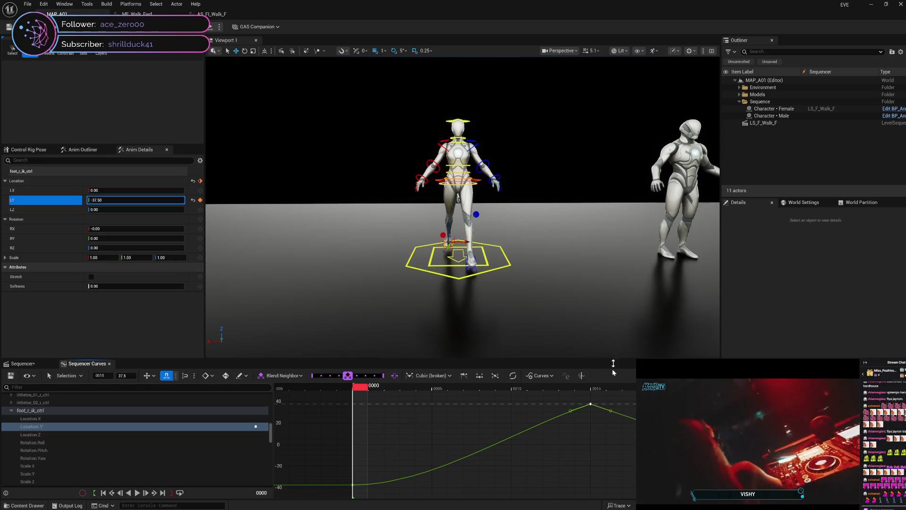
pyautogui.rightClick(590, 405)
pyautogui.click(618, 288)
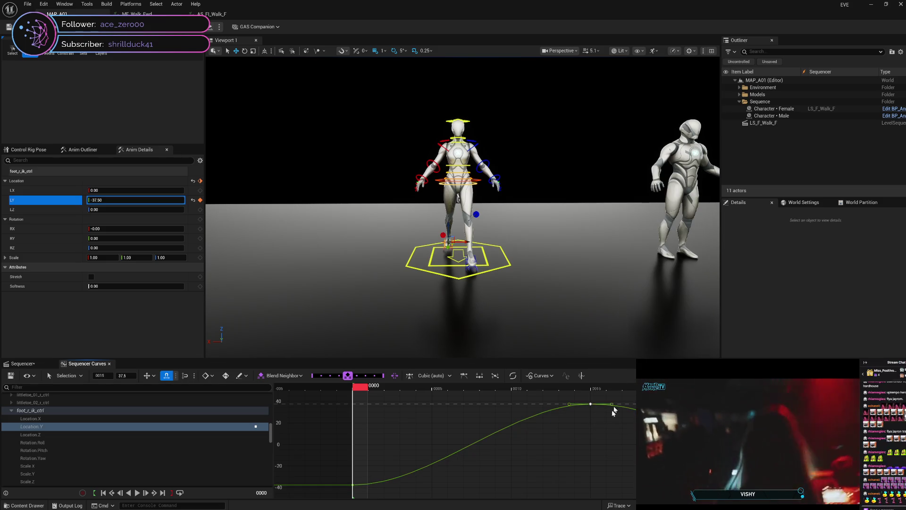
pyautogui.rightClick(591, 404)
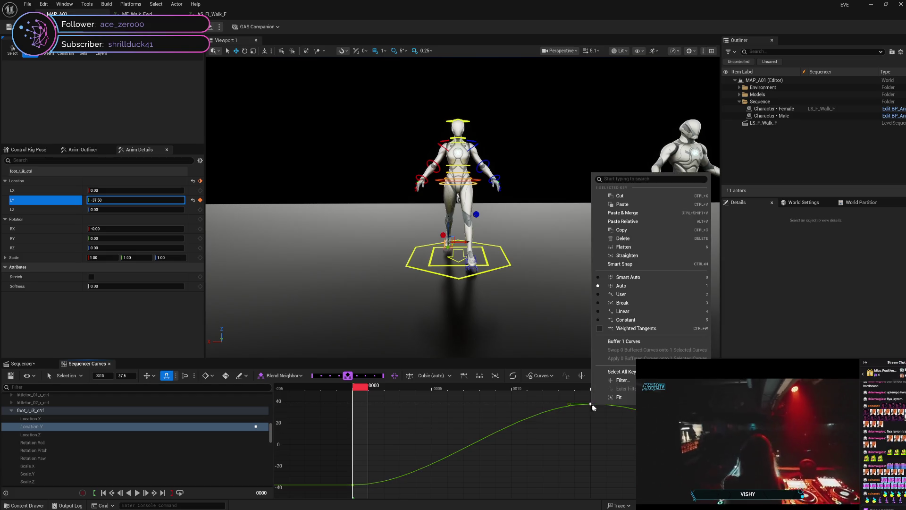
pyautogui.click(627, 304)
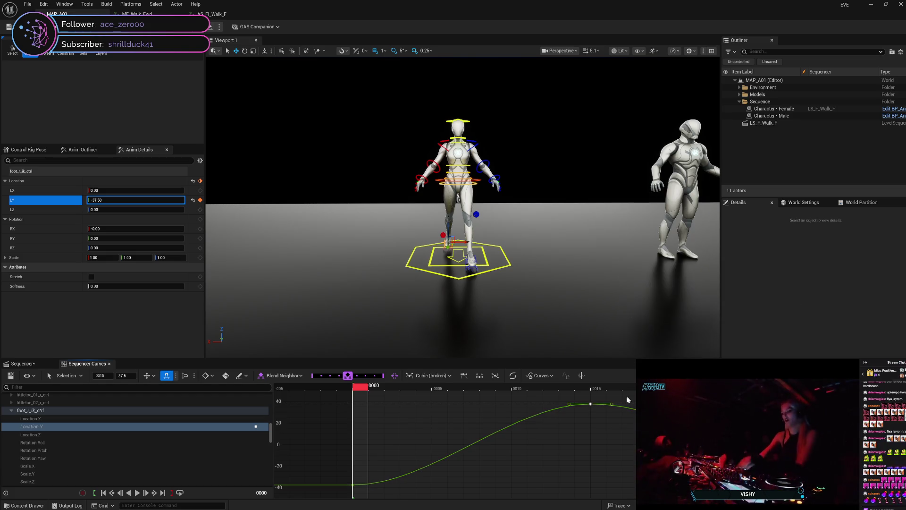
# Step: Adjust the peak key's outgoing tangent and scrub up to frame 13 to preview
pyautogui.moveTo(612, 404); pyautogui.dragTo(612, 411)
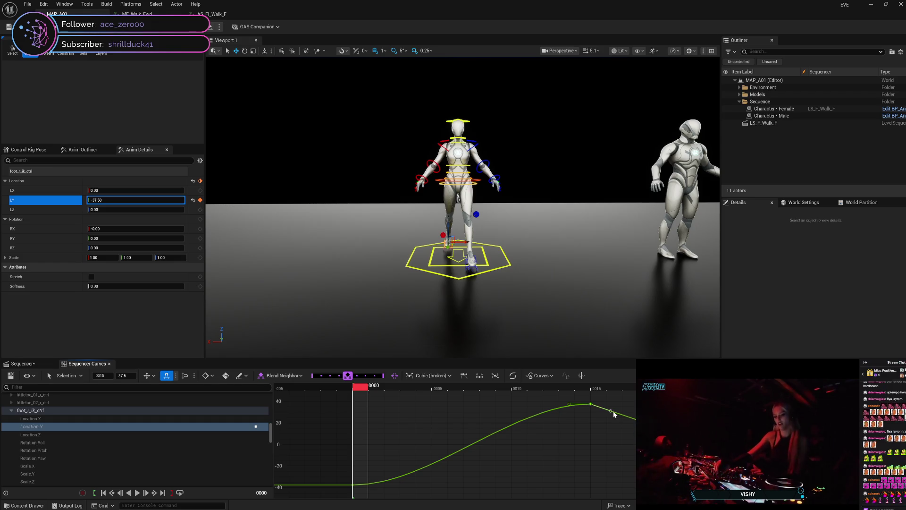
pyautogui.moveTo(613, 412); pyautogui.dragTo(614, 410)
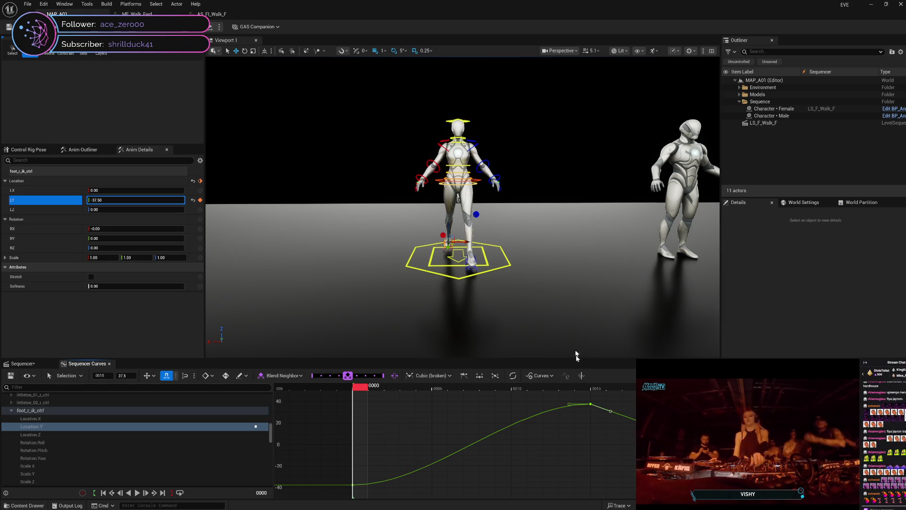
pyautogui.moveTo(361, 388)
pyautogui.mouseDown()
pyautogui.moveTo(827, 383)
pyautogui.moveTo(448, 383)
pyautogui.moveTo(358, 403)
pyautogui.moveTo(424, 384)
pyautogui.moveTo(501, 384)
pyautogui.moveTo(358, 387)
pyautogui.moveTo(598, 421)
pyautogui.mouseUp()
# Step: Break the left foot's frame-15 key tangents and add a slightly raised key before the low point
pyautogui.rightClick(590, 484)
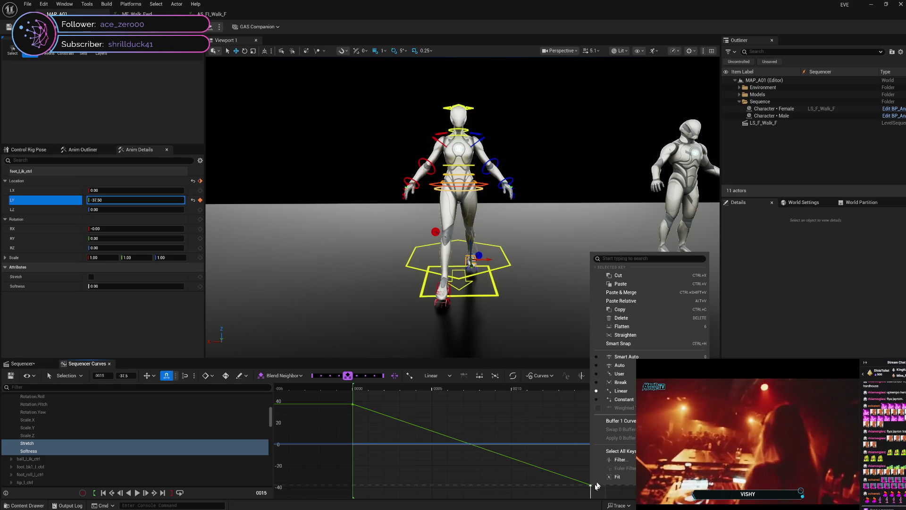
pyautogui.click(619, 365)
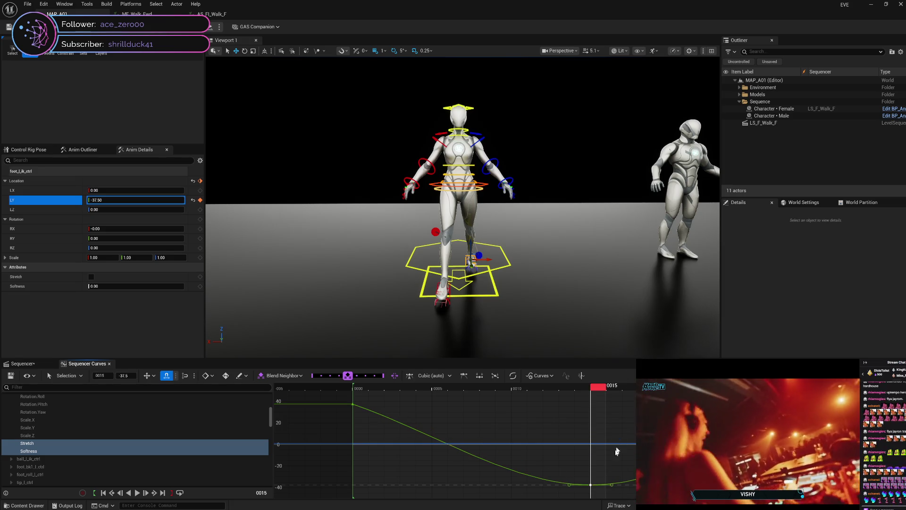
pyautogui.rightClick(592, 485)
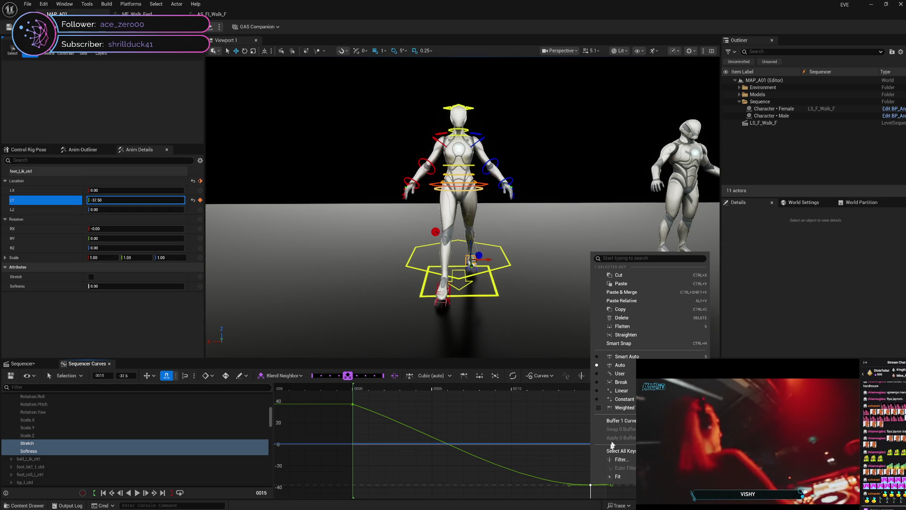
pyautogui.click(621, 385)
pyautogui.moveTo(596, 389)
pyautogui.mouseDown()
pyautogui.moveTo(354, 390)
pyautogui.moveTo(371, 390)
pyautogui.moveTo(360, 374)
pyautogui.moveTo(534, 401)
pyautogui.mouseUp()
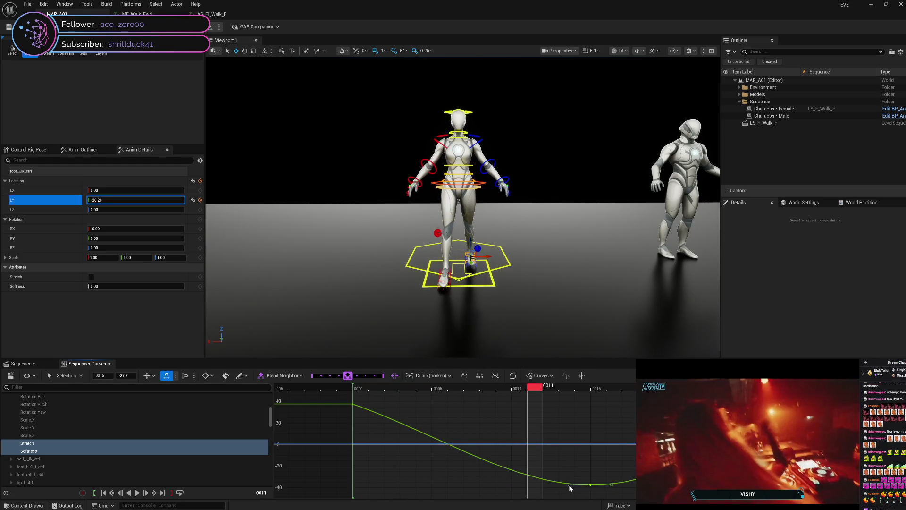
pyautogui.middleClick(570, 481)
pyautogui.moveTo(570, 481); pyautogui.dragTo(571, 479)
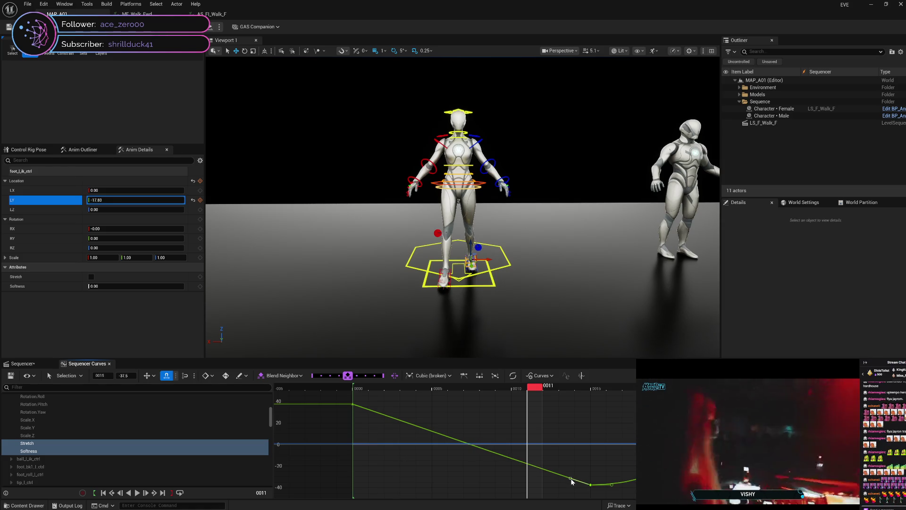
pyautogui.moveTo(534, 389)
pyautogui.mouseDown()
pyautogui.moveTo(358, 386)
pyautogui.moveTo(811, 386)
pyautogui.mouseUp()
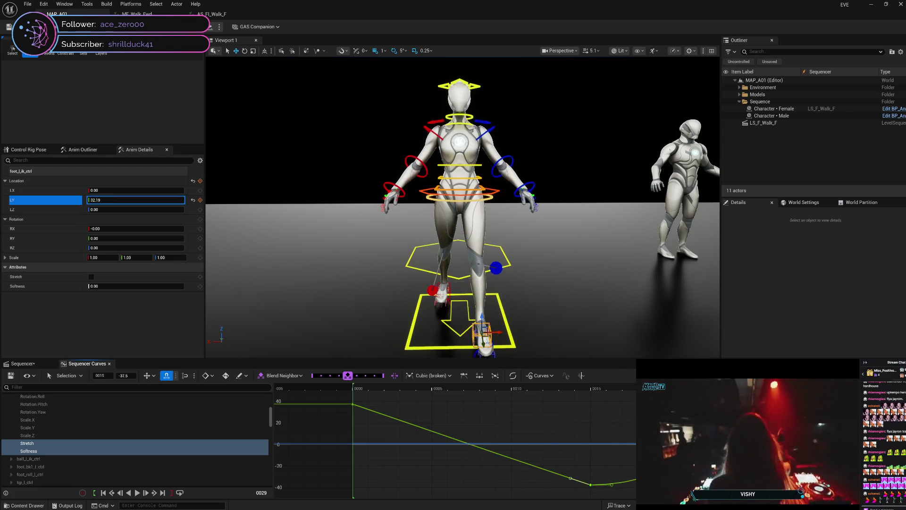
# Step: Set the 37.5 key to Auto and scrub frames 16, 29 and 10 to check the swing
pyautogui.rightClick(826, 404)
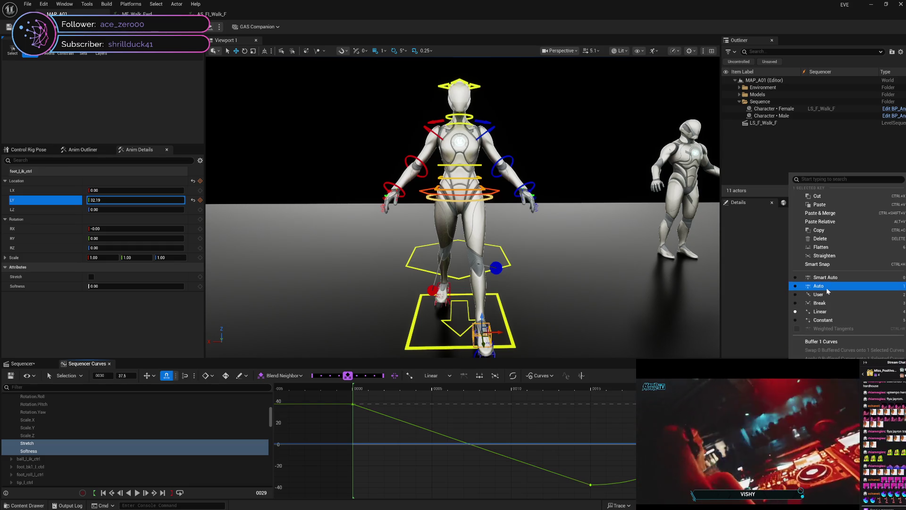
pyautogui.click(819, 286)
pyautogui.moveTo(811, 391)
pyautogui.mouseDown()
pyautogui.moveTo(605, 424)
pyautogui.moveTo(638, 428)
pyautogui.mouseUp()
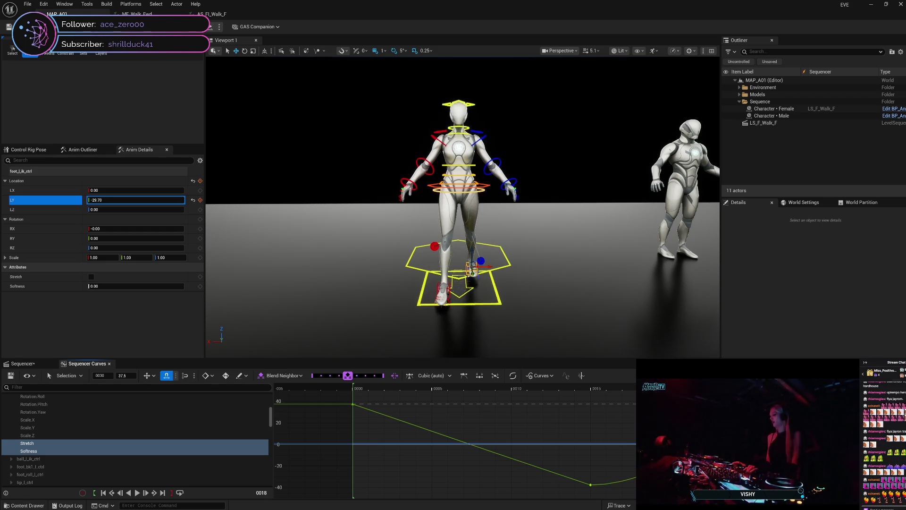
pyautogui.moveTo(700, 428)
pyautogui.mouseDown()
pyautogui.moveTo(810, 428)
pyautogui.moveTo(648, 422)
pyautogui.moveTo(547, 401)
pyautogui.moveTo(358, 384)
pyautogui.moveTo(630, 401)
pyautogui.mouseUp()
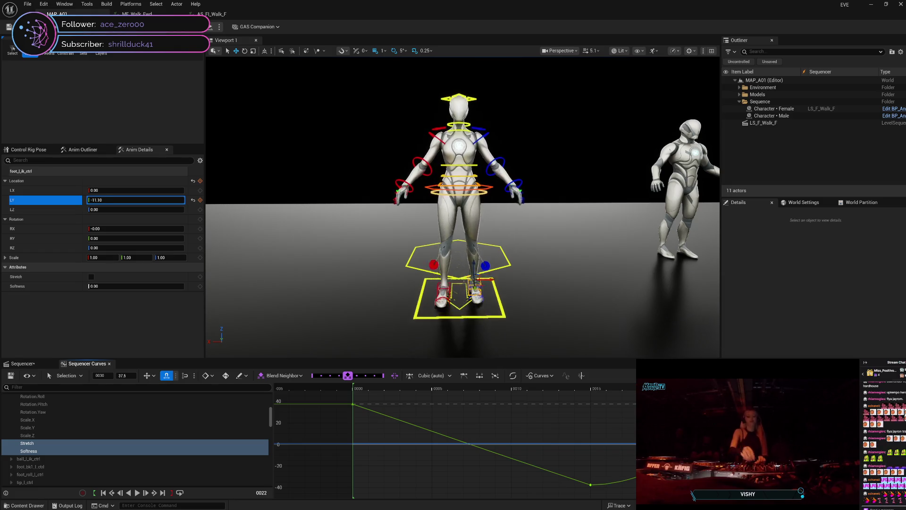
pyautogui.moveTo(700, 401)
pyautogui.mouseDown()
pyautogui.moveTo(358, 386)
pyautogui.moveTo(639, 388)
pyautogui.mouseUp()
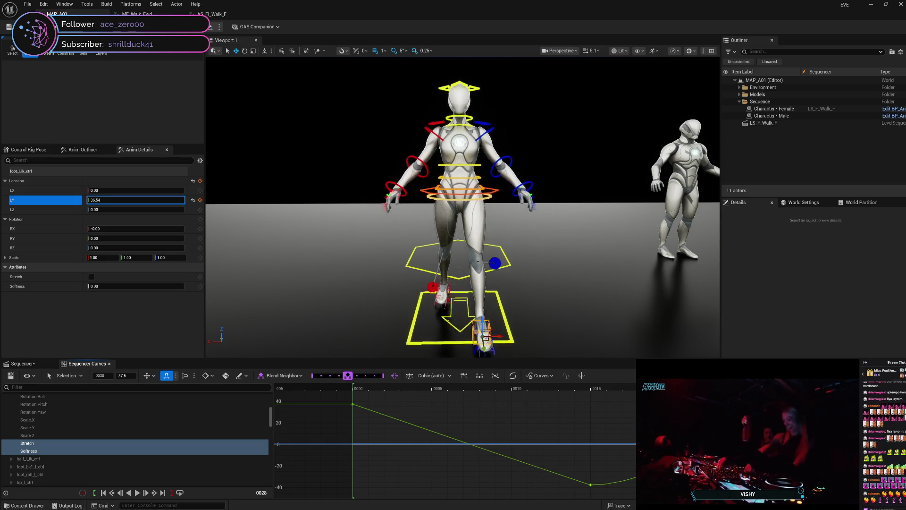
pyautogui.moveTo(748, 388)
pyautogui.mouseDown()
pyautogui.moveTo(355, 386)
pyautogui.moveTo(828, 388)
pyautogui.mouseUp()
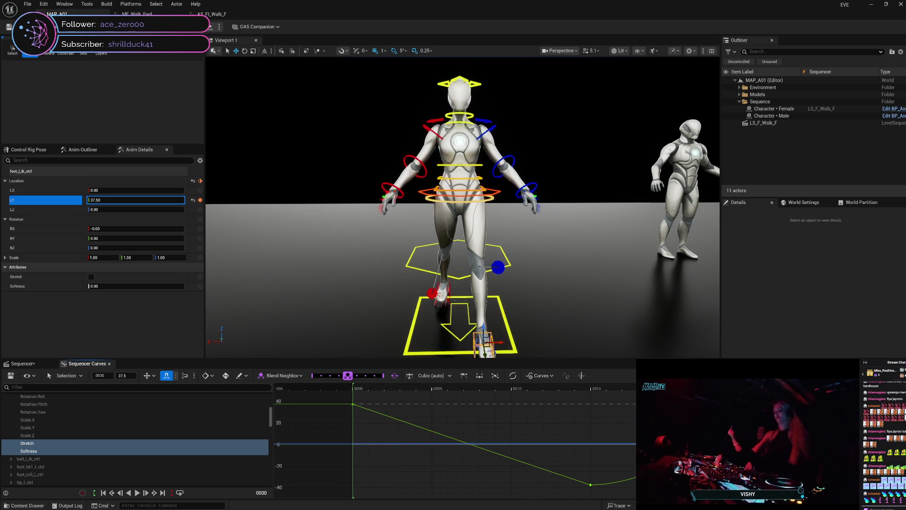
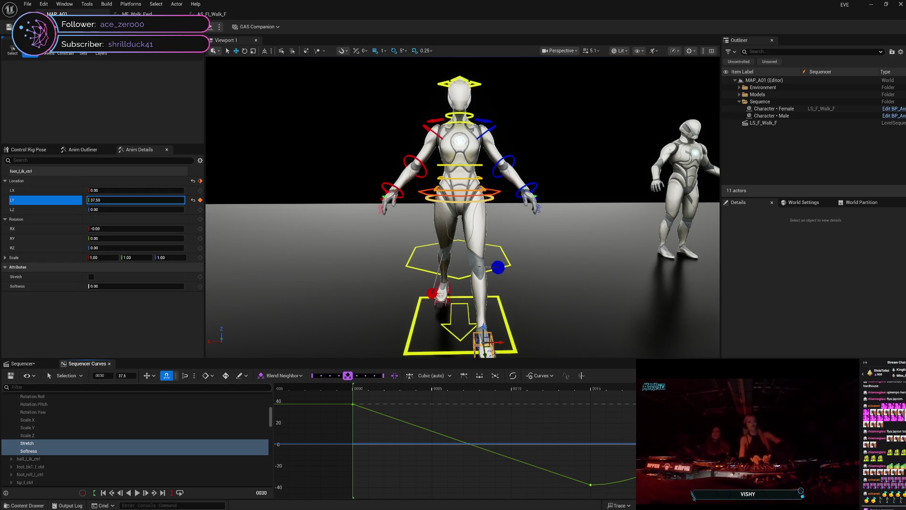
# Step: Step back through the walk to frame 14, where foot_l_ik_ctrl's LY reads -32.64
pyautogui.press('Left')
pyautogui.press('Left')
pyautogui.press('Left')
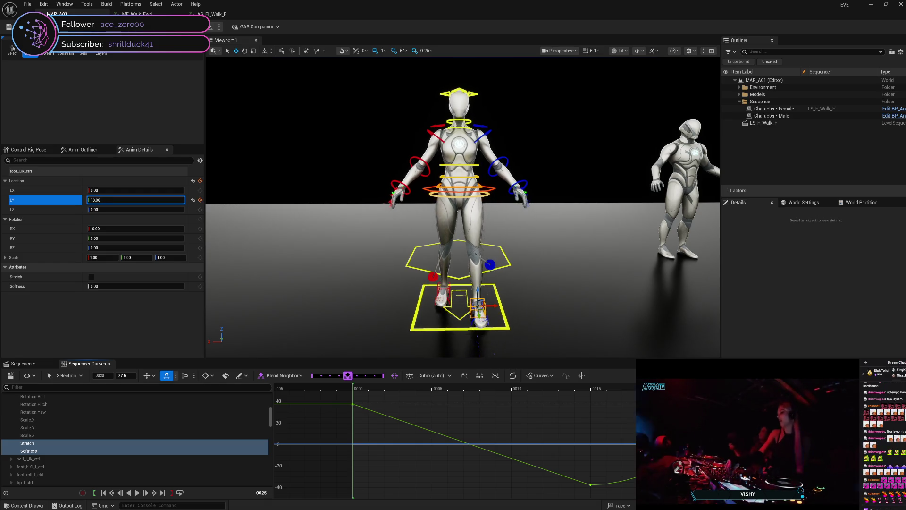
pyautogui.press('Left')
pyautogui.press('Left')
pyautogui.press('Left')
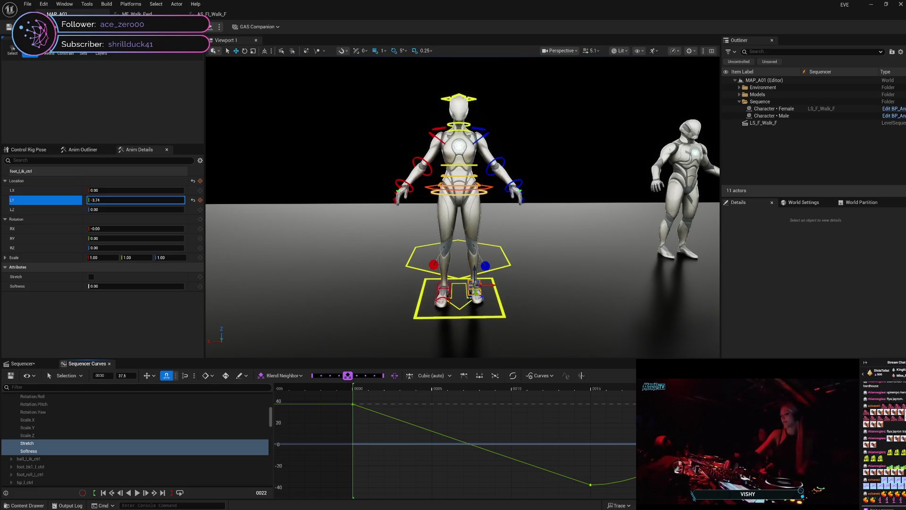
pyautogui.press('Right')
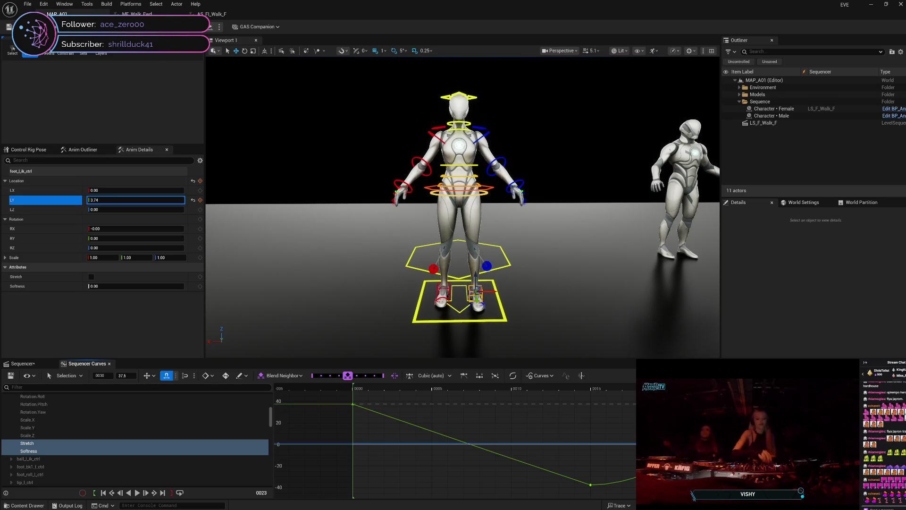
pyautogui.press('Left')
pyautogui.press('Left')
pyautogui.press('Left')
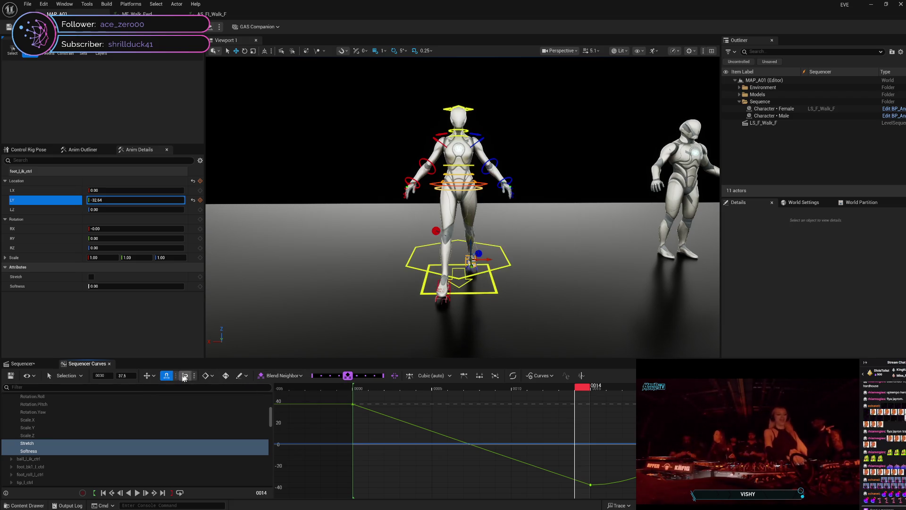
pyautogui.click(23, 364)
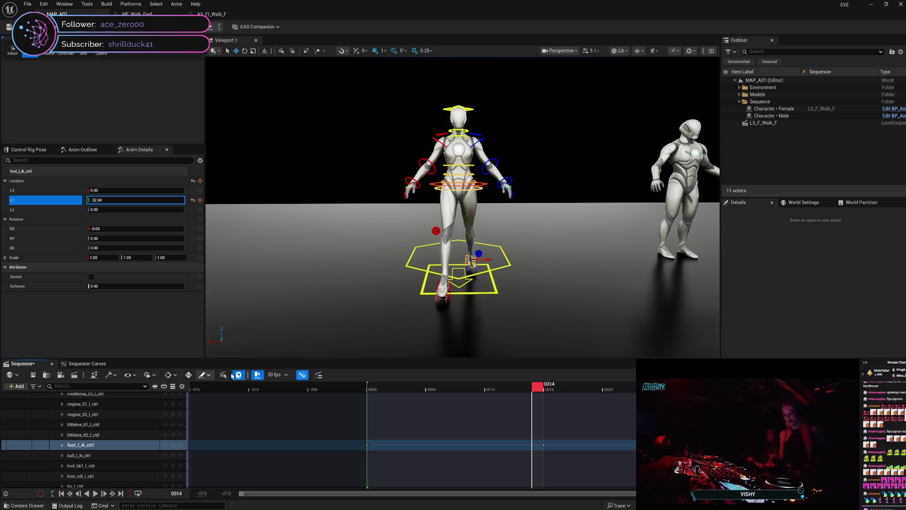
# Step: Change the sequence display rate from 30 fps to 60 fps and scrub to frame 30
pyautogui.click(277, 377)
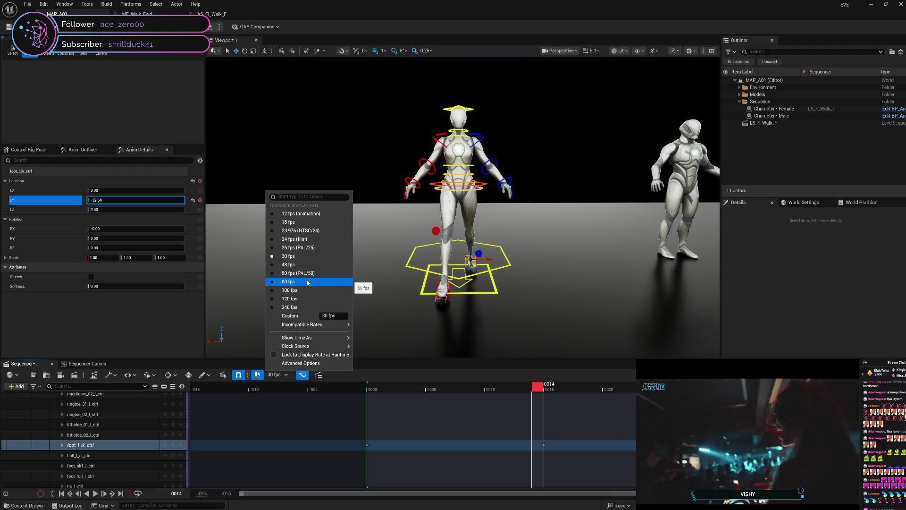
pyautogui.click(307, 283)
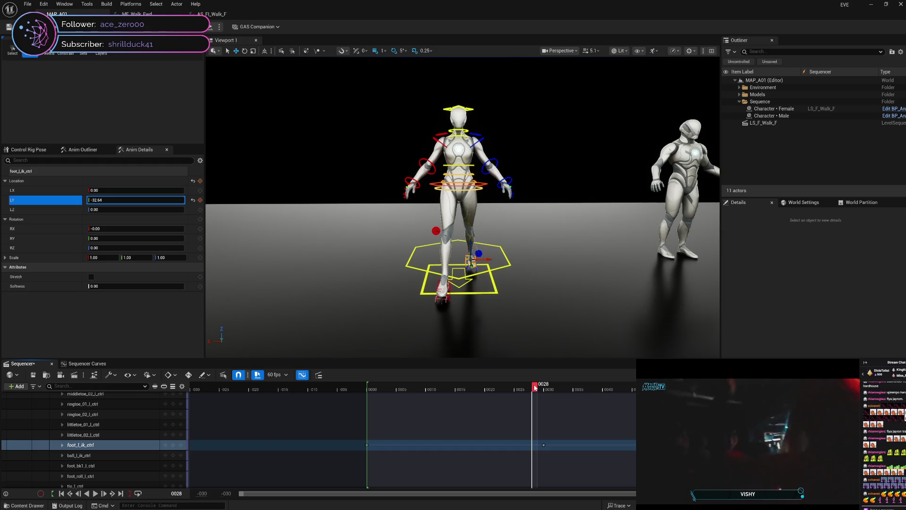
pyautogui.moveTo(535, 388)
pyautogui.mouseDown()
pyautogui.moveTo(680, 390)
pyautogui.moveTo(366, 388)
pyautogui.moveTo(703, 394)
pyautogui.moveTo(372, 408)
pyautogui.moveTo(725, 406)
pyautogui.moveTo(369, 413)
pyautogui.moveTo(702, 413)
pyautogui.moveTo(368, 423)
pyautogui.moveTo(720, 421)
pyautogui.moveTo(364, 422)
pyautogui.moveTo(695, 422)
pyautogui.mouseUp()
# Step: Scrub between frames 60, 0 and 30, then select foot_l_ik_ctrl's keys after frame 30
pyautogui.press('Right')
pyautogui.press('Right')
pyautogui.press('Right')
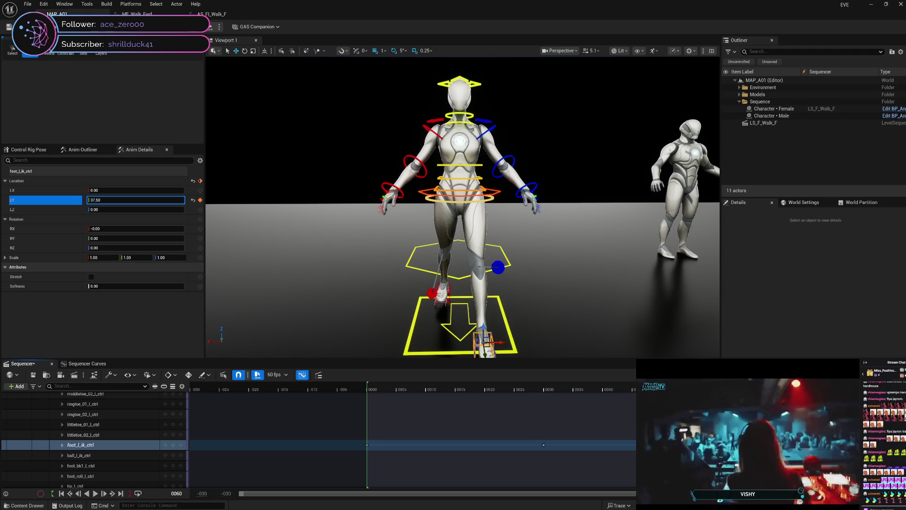
pyautogui.press('Left')
pyautogui.press('Left')
pyautogui.press('Left')
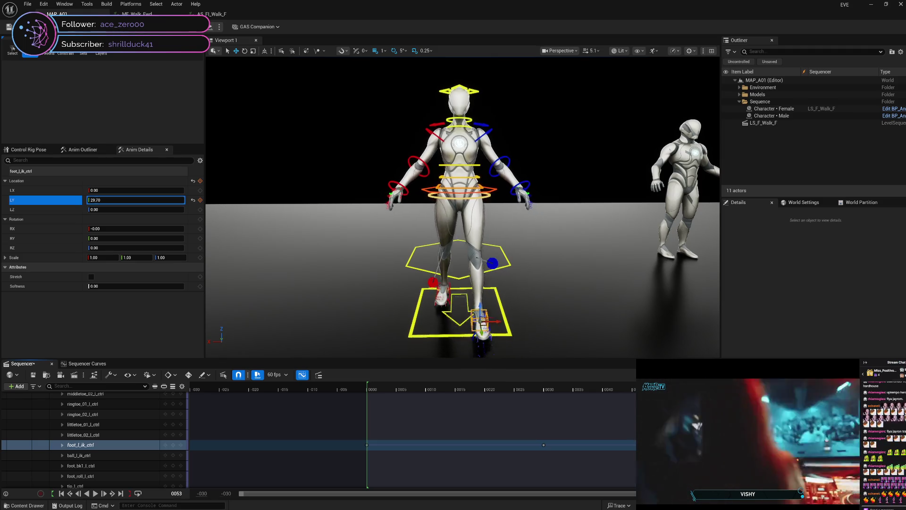
pyautogui.press('Left')
pyautogui.press('Left')
pyautogui.press('Left')
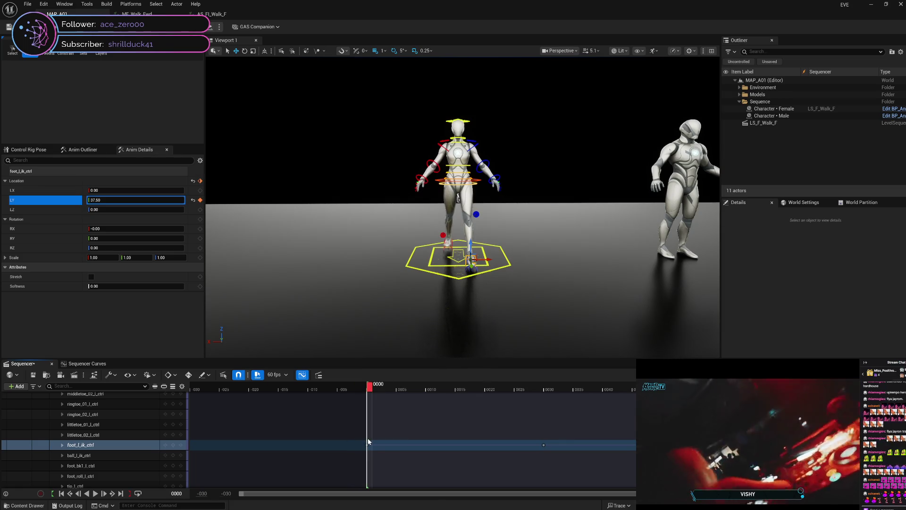
pyautogui.moveTo(373, 437); pyautogui.dragTo(722, 439)
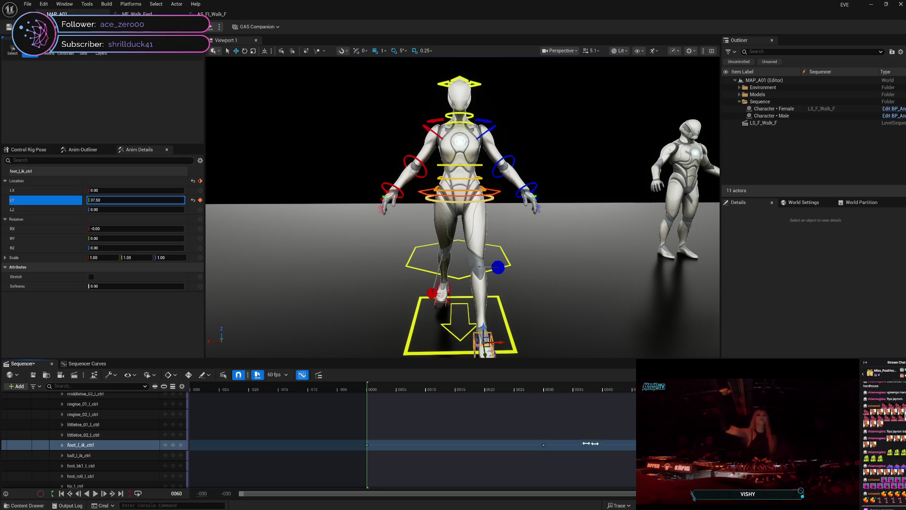
pyautogui.moveTo(538, 441); pyautogui.dragTo(660, 456)
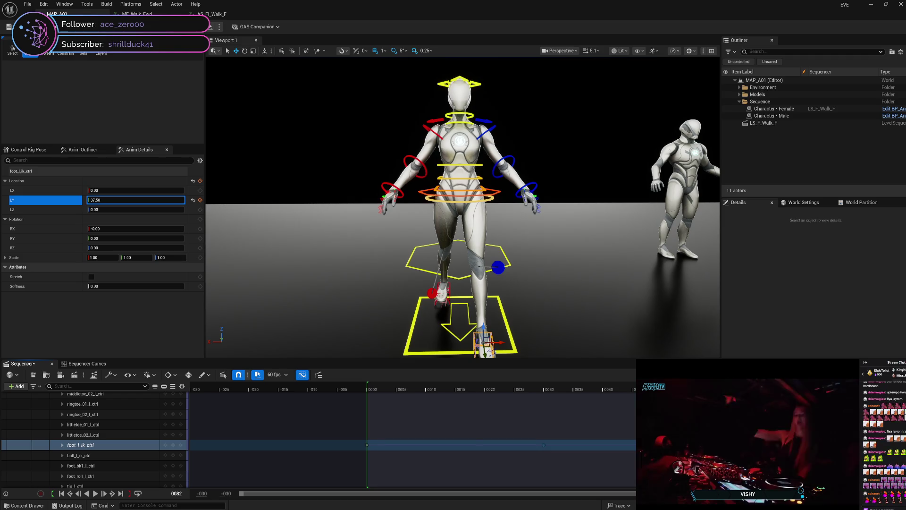
# Step: Zoom out the timeline, return to frame 0 and open the Curves view of foot_l_ik_ctrl
pyautogui.scroll(-2, 413, 434)
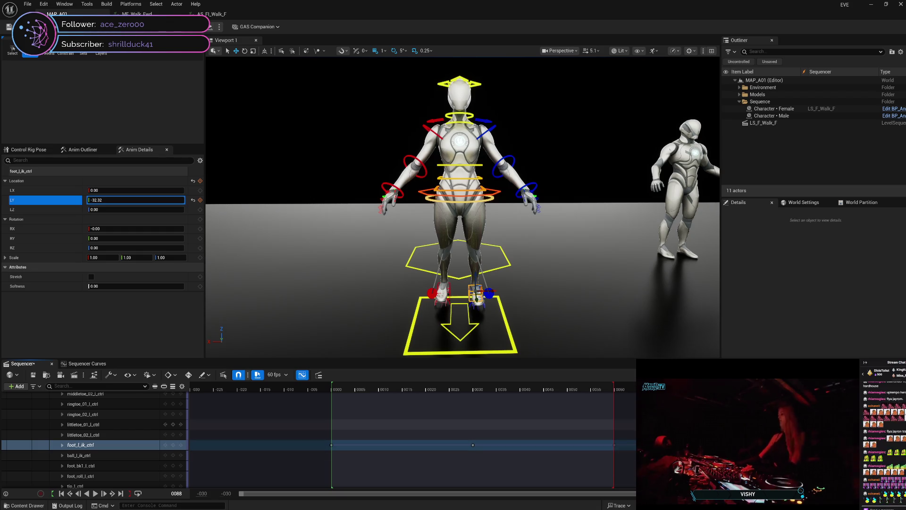
pyautogui.moveTo(525, 387)
pyautogui.mouseDown()
pyautogui.moveTo(334, 377)
pyautogui.moveTo(890, 379)
pyautogui.moveTo(335, 393)
pyautogui.mouseUp()
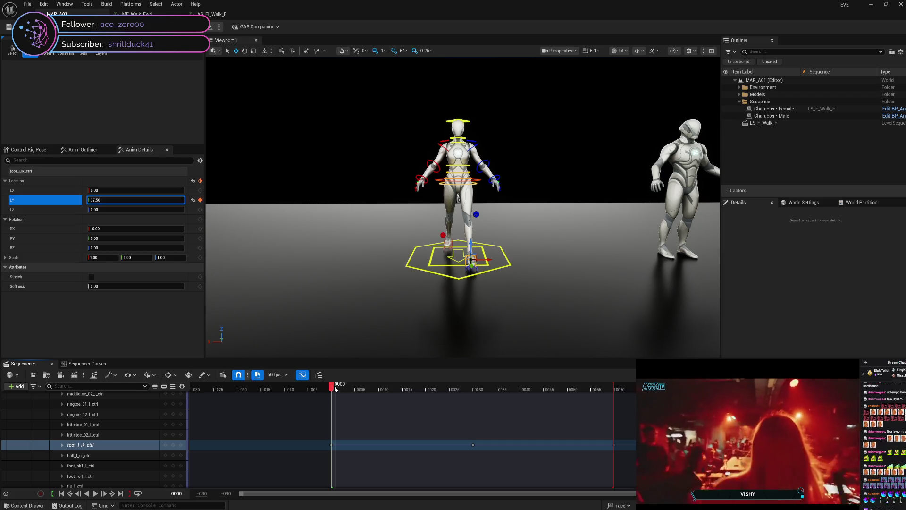
pyautogui.click(100, 365)
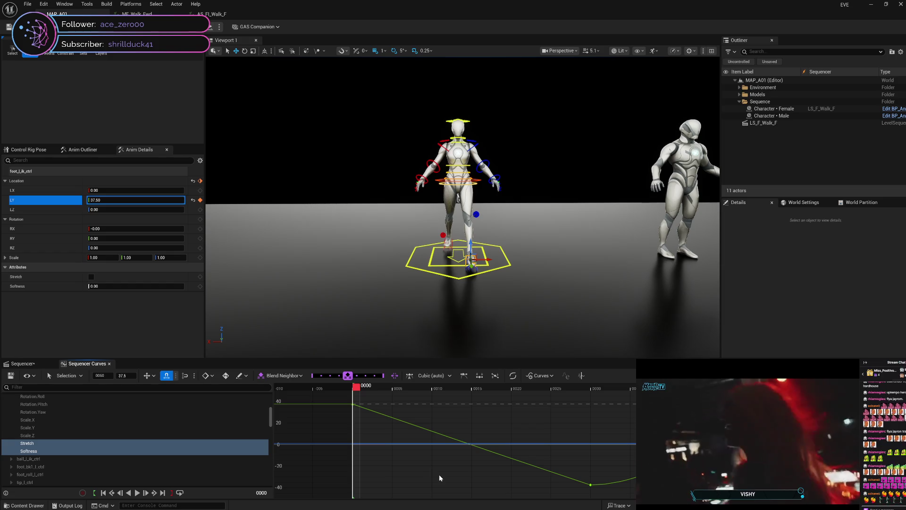
# Step: Break the frame-60 key's tangents and pull its outgoing tangent down to steepen the descent
pyautogui.moveTo(460, 474); pyautogui.dragTo(380, 470)
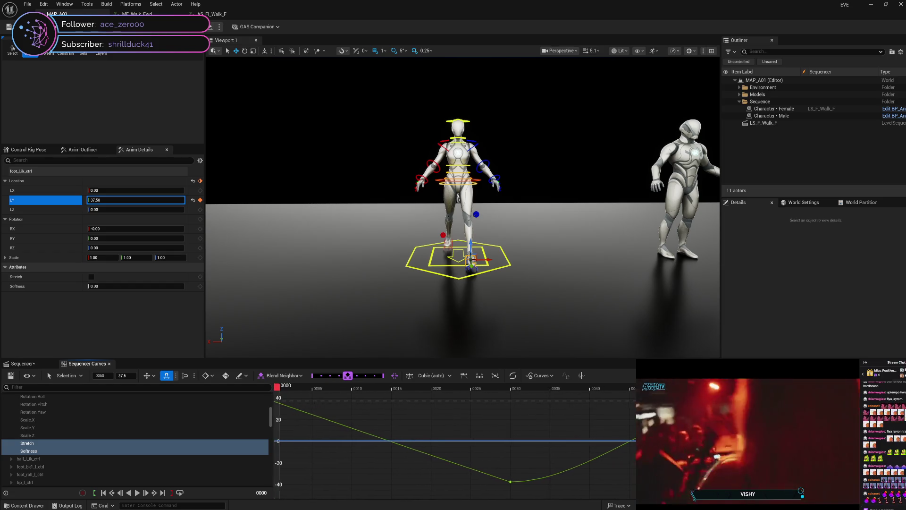
pyautogui.moveTo(632, 467); pyautogui.dragTo(336, 475)
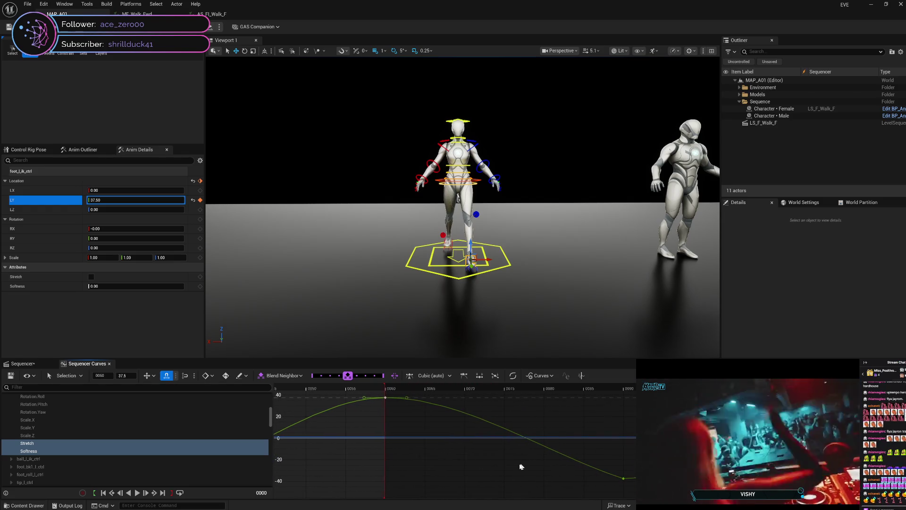
pyautogui.moveTo(560, 460)
pyautogui.mouseDown()
pyautogui.moveTo(526, 460)
pyautogui.moveTo(727, 464)
pyautogui.moveTo(635, 459)
pyautogui.moveTo(538, 471)
pyautogui.mouseUp()
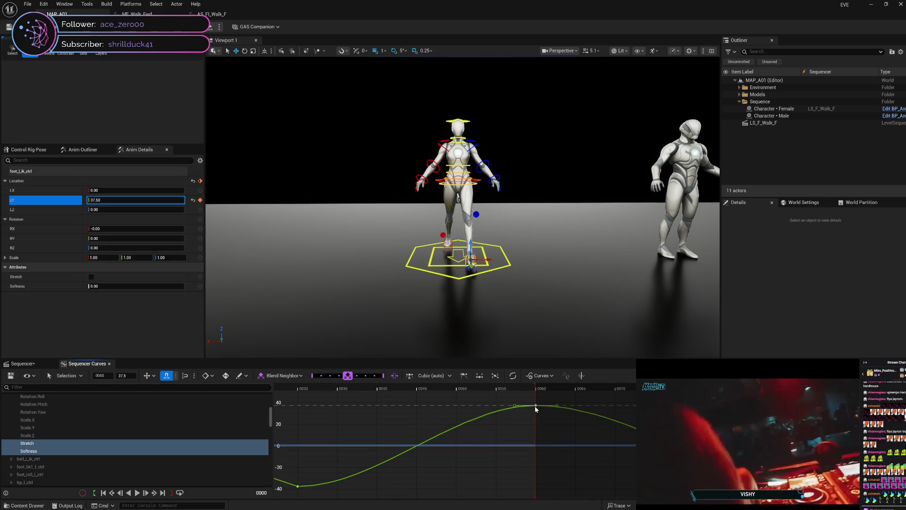
pyautogui.rightClick(535, 406)
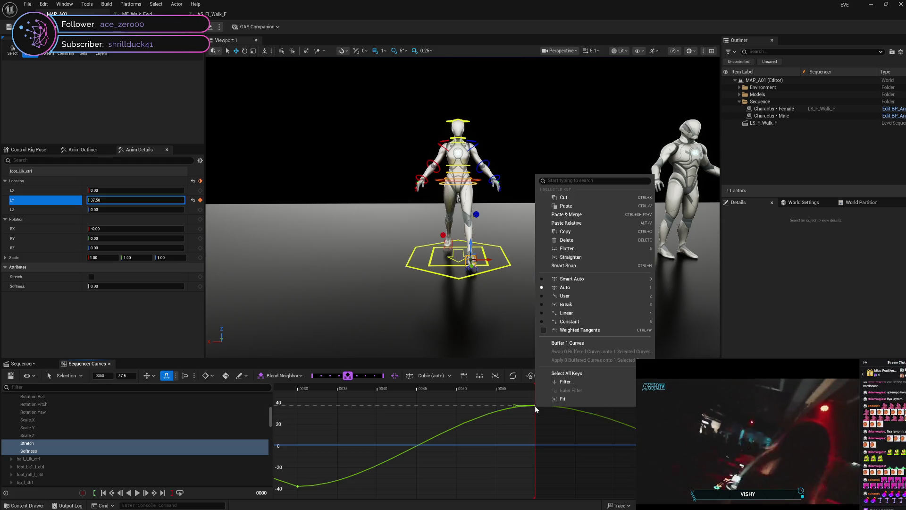
pyautogui.click(568, 305)
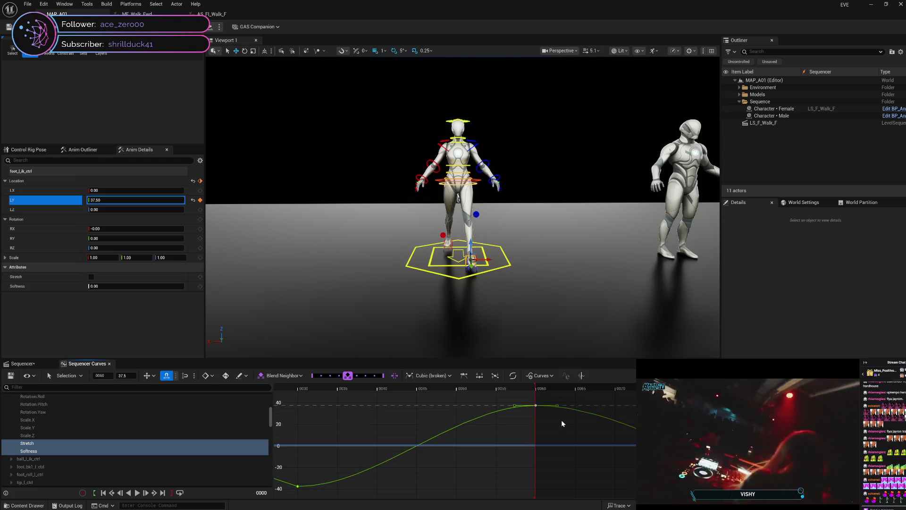
pyautogui.click(561, 418)
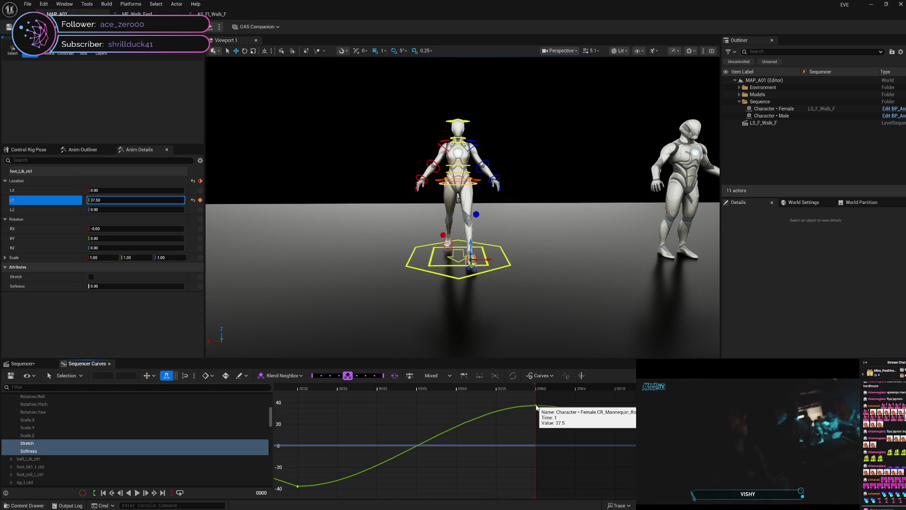
pyautogui.click(536, 405)
pyautogui.moveTo(556, 408)
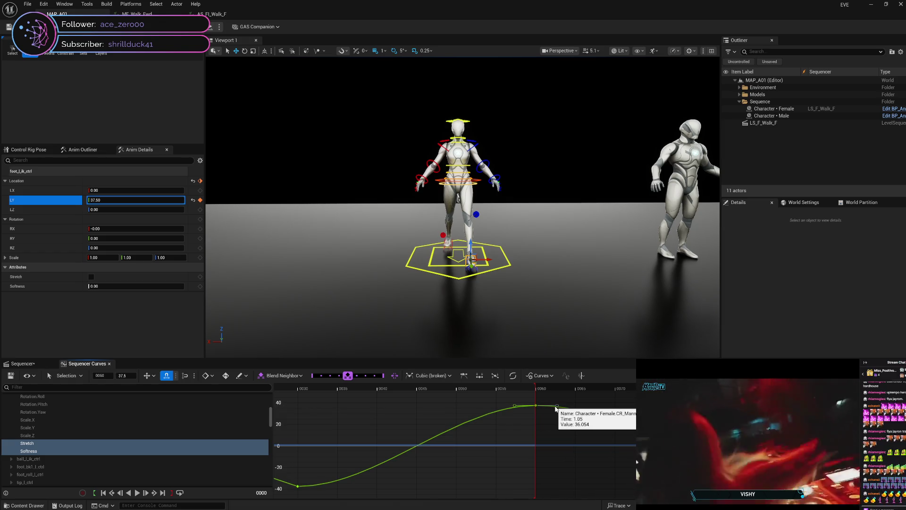
pyautogui.moveTo(556, 408); pyautogui.dragTo(558, 414)
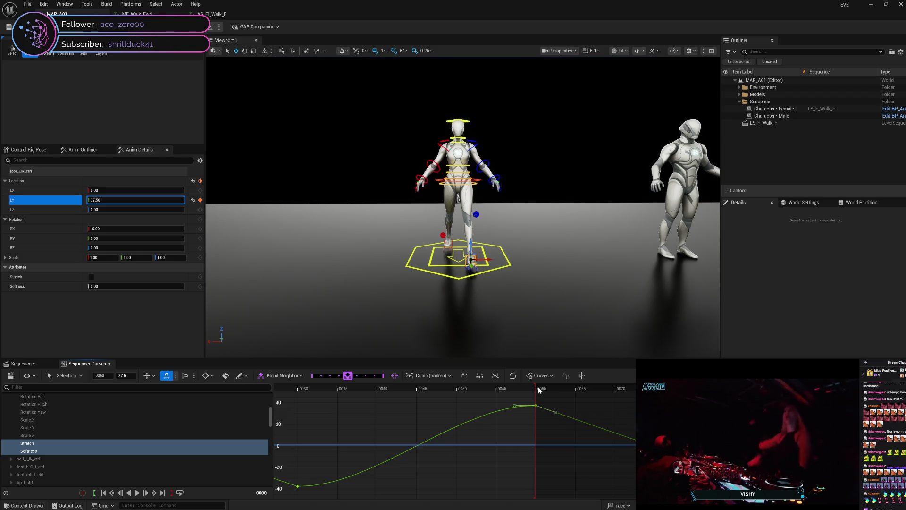
# Step: Scrub to frames 66 and 112 to check the easing and view the rest of the curve
pyautogui.moveTo(513, 383)
pyautogui.mouseDown()
pyautogui.moveTo(592, 393)
pyautogui.moveTo(899, 394)
pyautogui.moveTo(592, 388)
pyautogui.mouseUp()
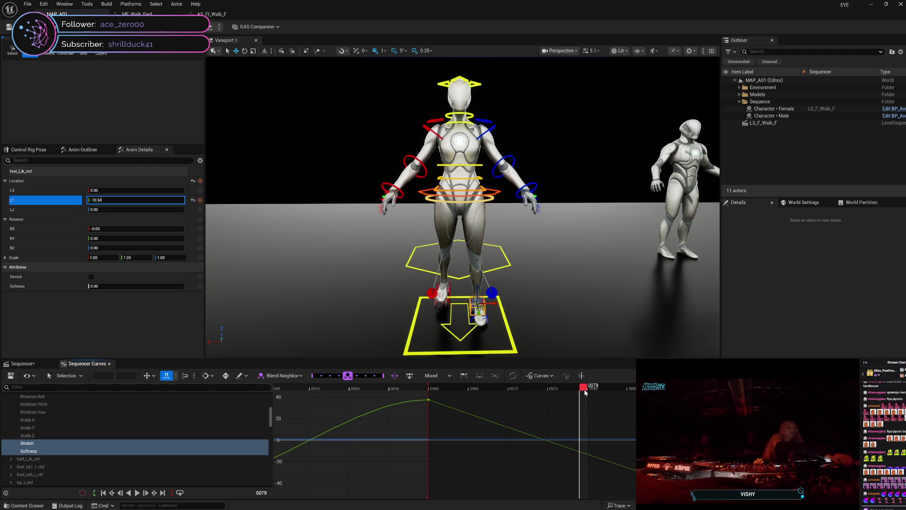
pyautogui.moveTo(585, 391)
pyautogui.mouseDown()
pyautogui.moveTo(841, 392)
pyautogui.moveTo(596, 412)
pyautogui.moveTo(361, 412)
pyautogui.mouseUp()
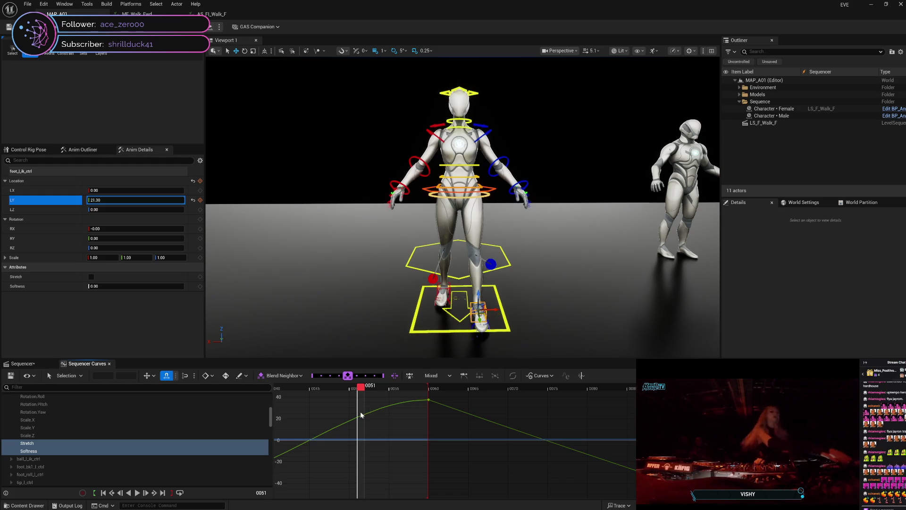
pyautogui.moveTo(410, 424)
pyautogui.mouseDown()
pyautogui.moveTo(587, 429)
pyautogui.moveTo(609, 420)
pyautogui.moveTo(613, 436)
pyautogui.moveTo(601, 432)
pyautogui.mouseUp()
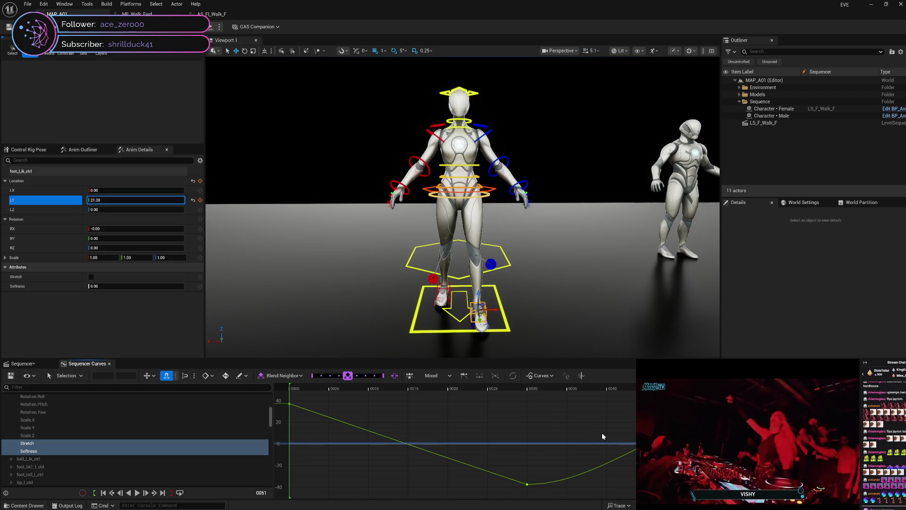
# Step: Select foot_r_ik_ctrl and all of its keyframes in the track list
pyautogui.click(23, 363)
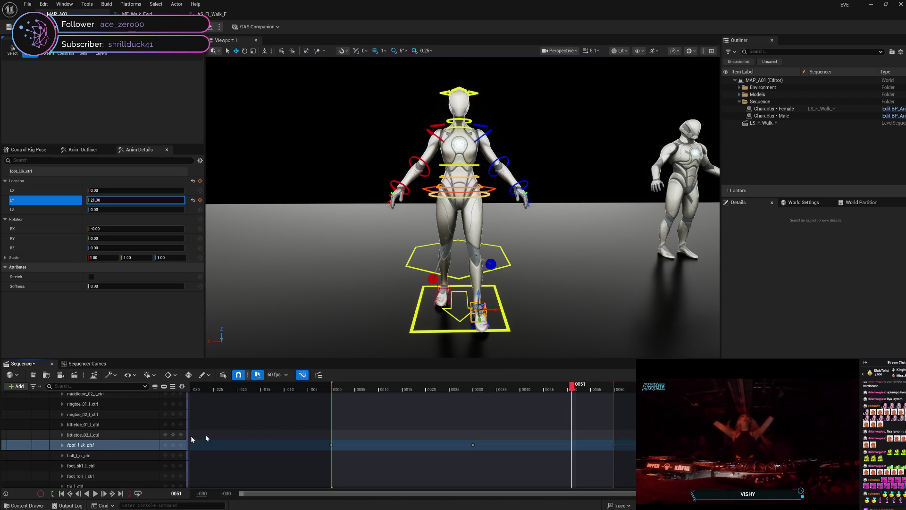
pyautogui.click(442, 290)
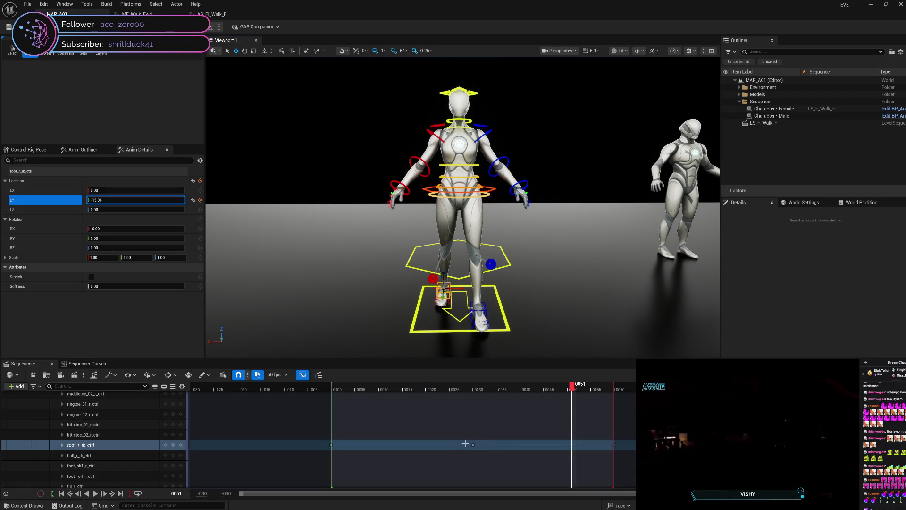
pyautogui.moveTo(466, 443); pyautogui.dragTo(633, 448)
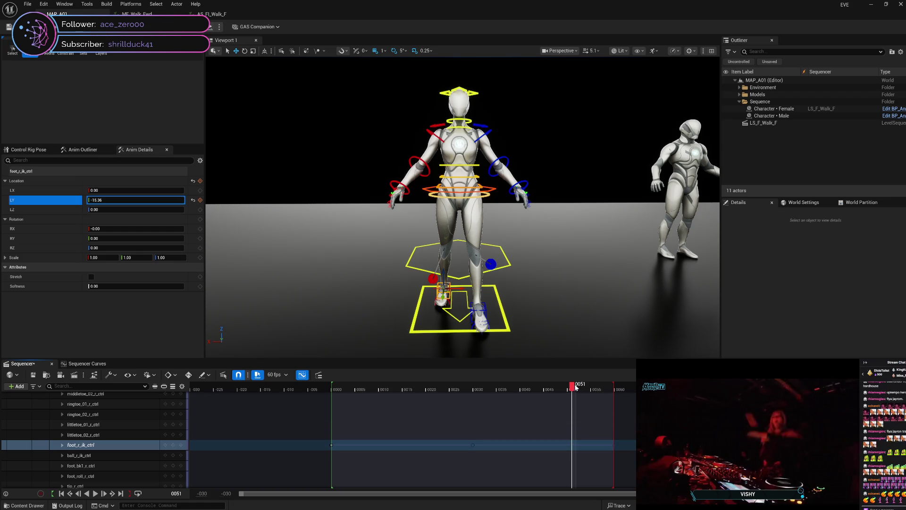
pyautogui.moveTo(576, 387); pyautogui.dragTo(751, 387)
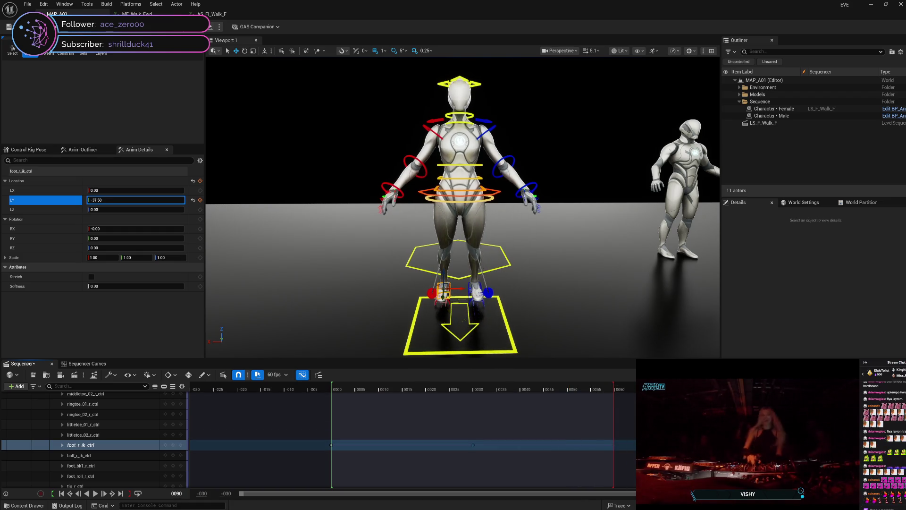
# Step: Preview the right foot's curve during playback, then select its key at frame 60
pyautogui.click(101, 365)
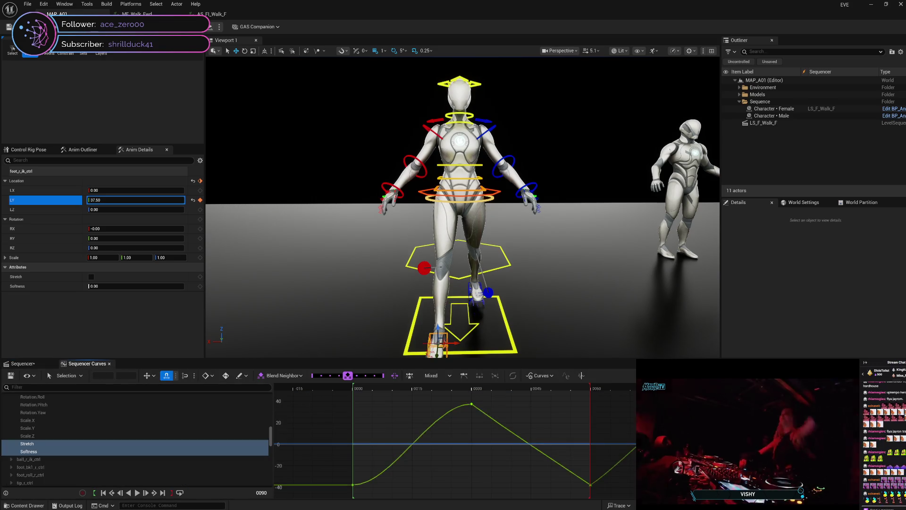
pyautogui.press('space')
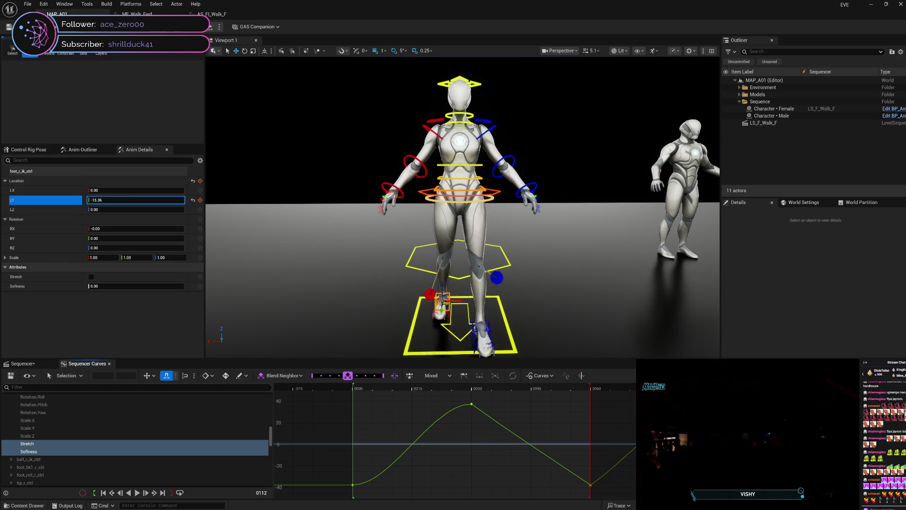
pyautogui.moveTo(457, 387); pyautogui.dragTo(507, 387)
pyautogui.press('space')
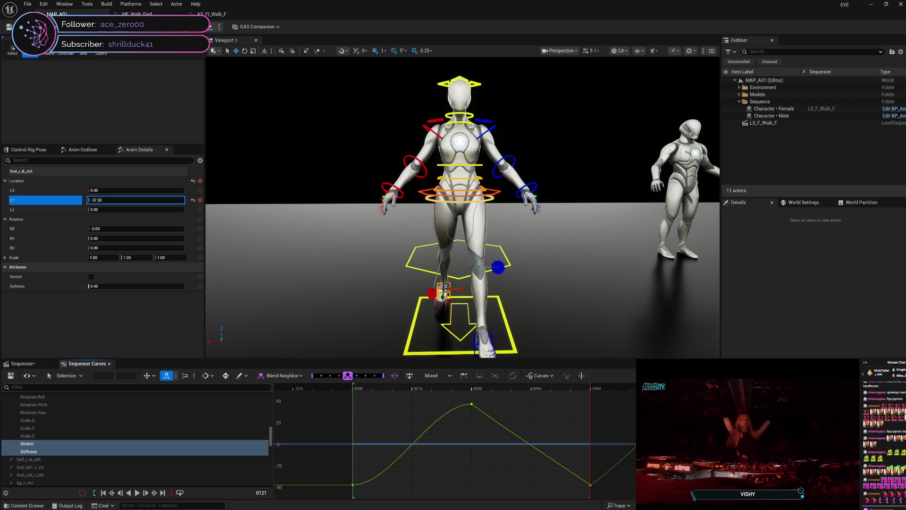
pyautogui.click(590, 484)
# Step: Give the right foot's frame-60 key Auto interpolation with broken tangents, then check the motion
pyautogui.rightClick(591, 486)
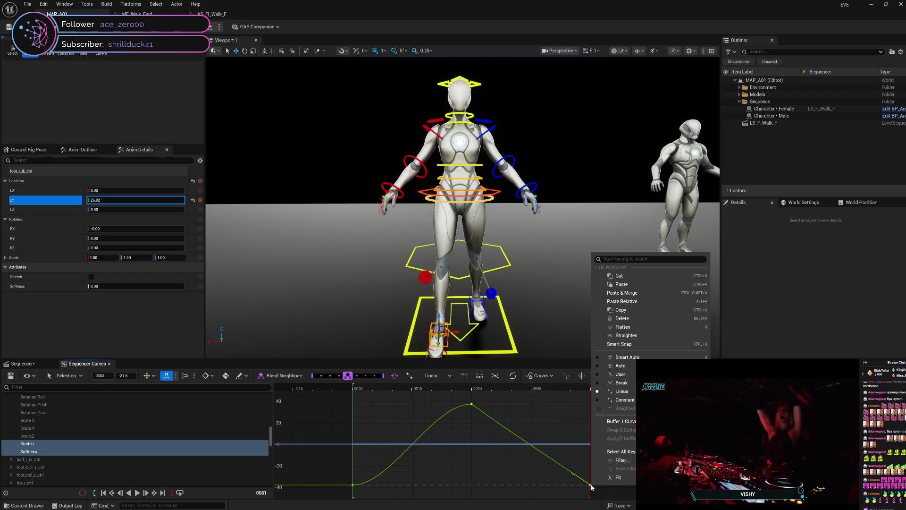
pyautogui.click(627, 366)
pyautogui.rightClick(590, 486)
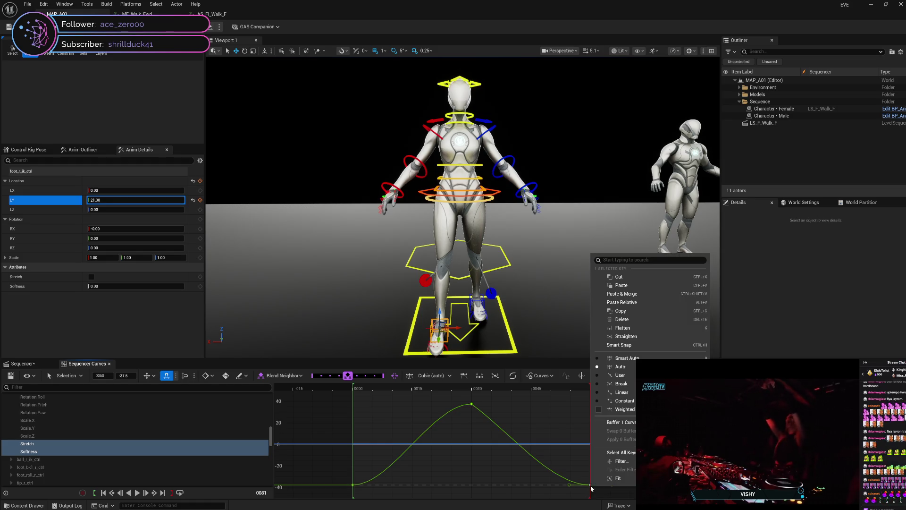
pyautogui.click(619, 383)
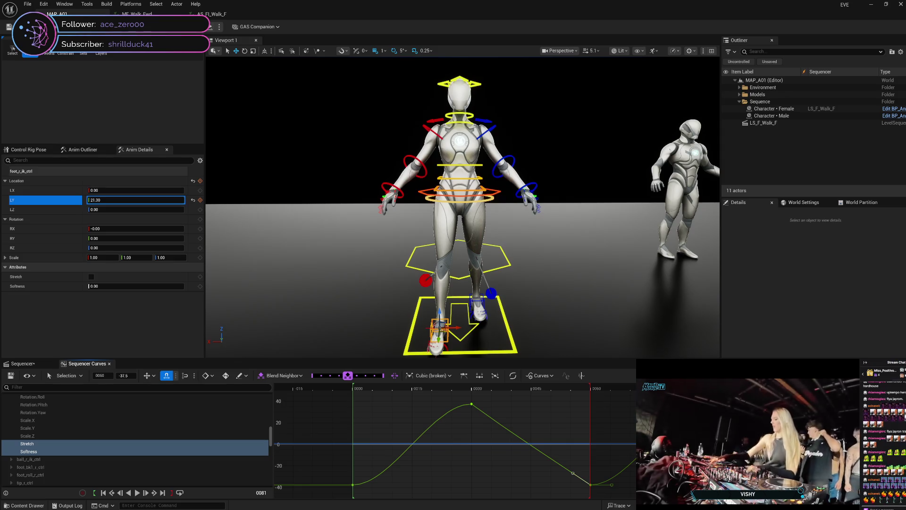
pyautogui.moveTo(493, 420)
pyautogui.mouseDown()
pyautogui.moveTo(356, 420)
pyautogui.moveTo(478, 412)
pyautogui.moveTo(825, 420)
pyautogui.mouseUp()
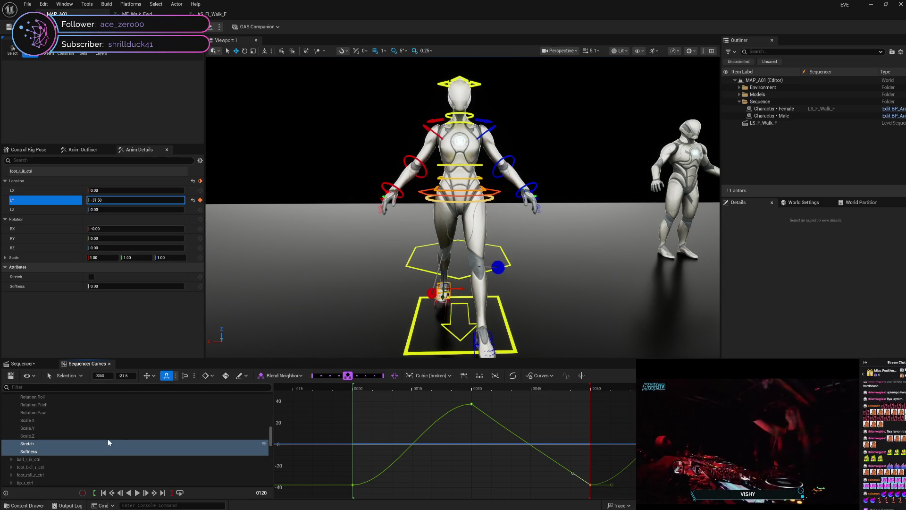
pyautogui.click(22, 367)
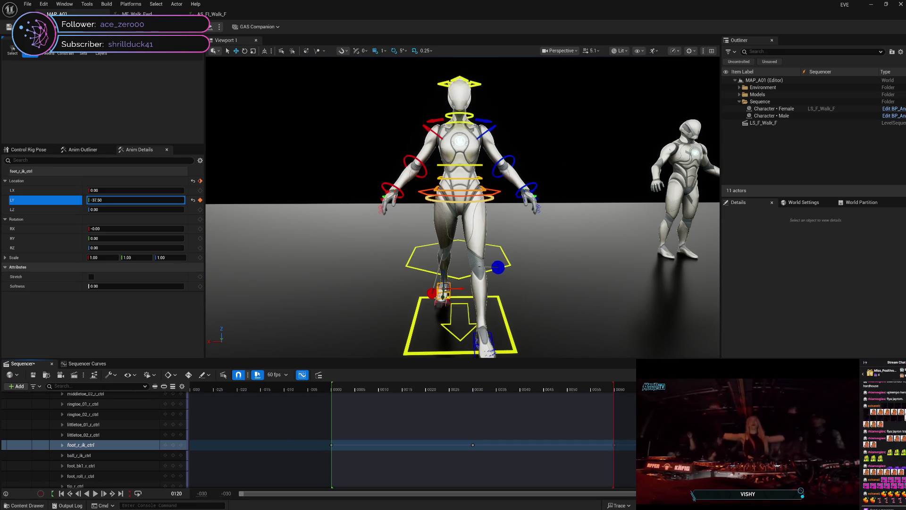
# Step: Save the LS_F_Walk_F sequence and select the character's root control
pyautogui.hotkey('ctrl', 's')
pyautogui.click(512, 339)
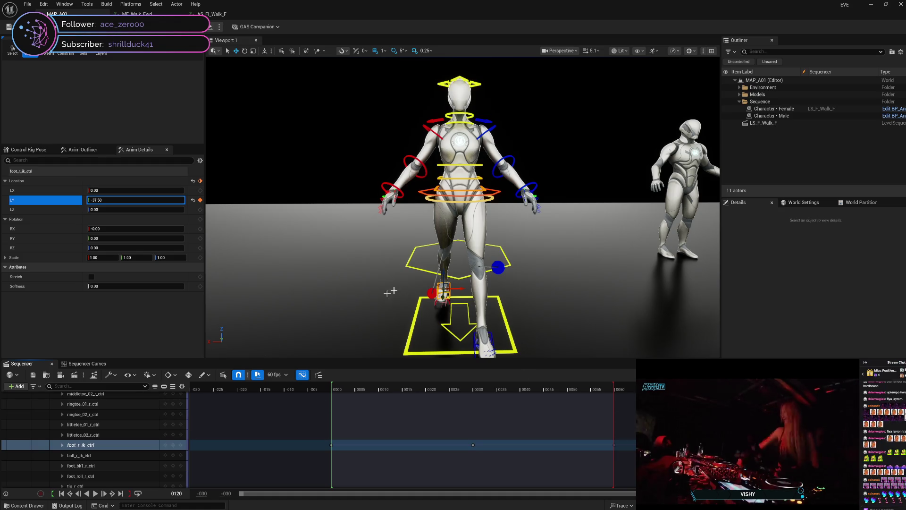
pyautogui.click(452, 333)
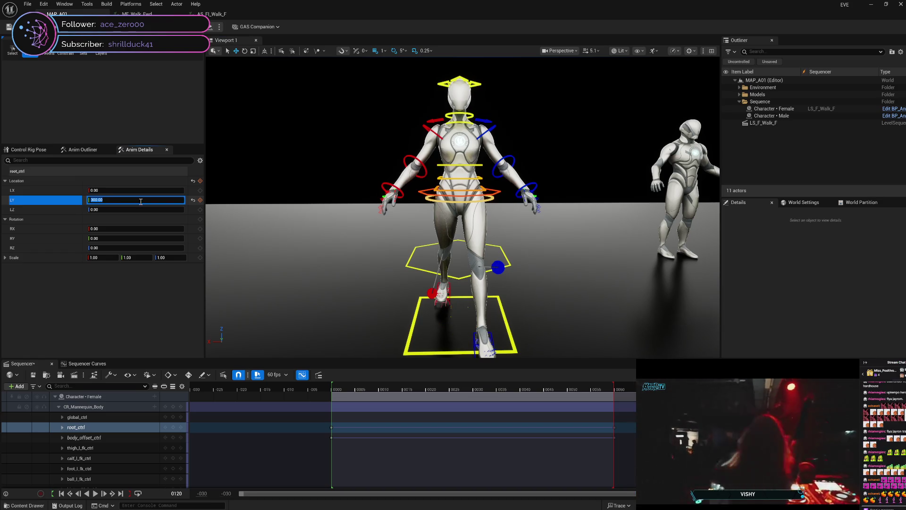
# Step: Key root_ctrl's LY at 300, then key body_offset_ctrl's LY at 300 and check it moves forward
pyautogui.click(200, 200)
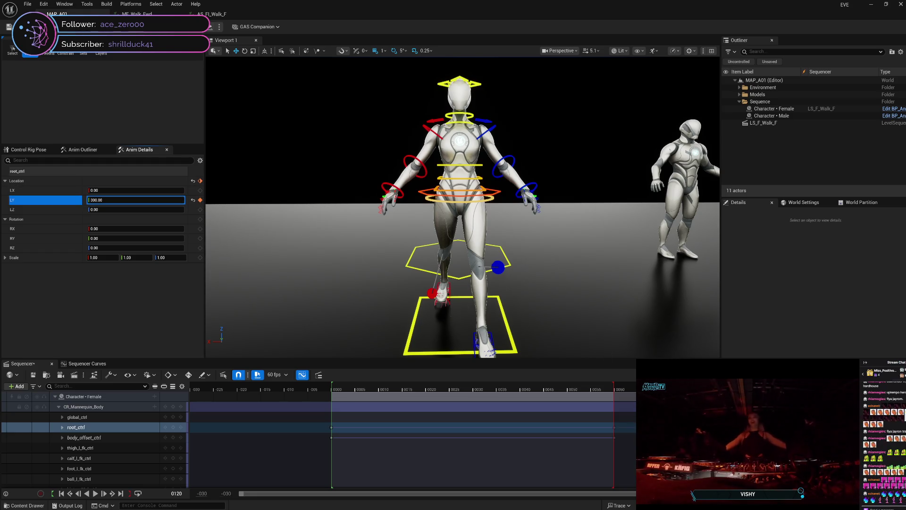
pyautogui.click(110, 438)
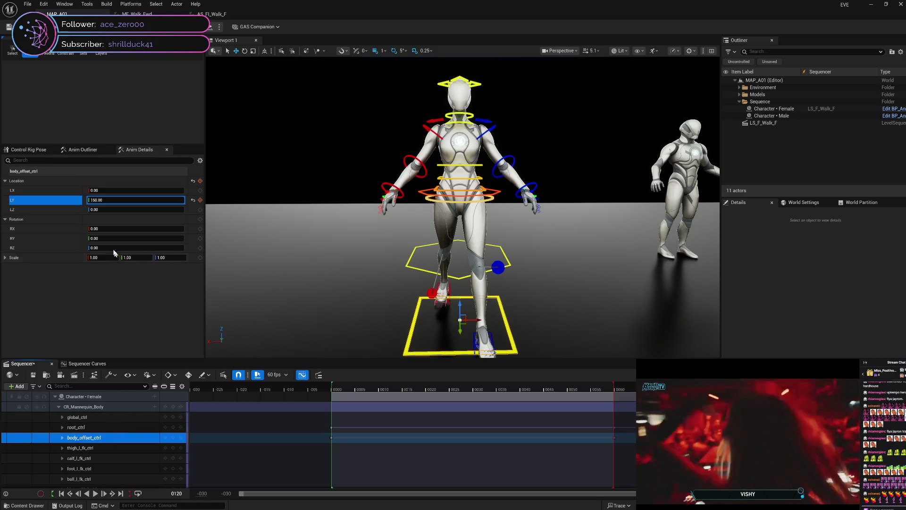
pyautogui.click(135, 200)
pyautogui.write('300')
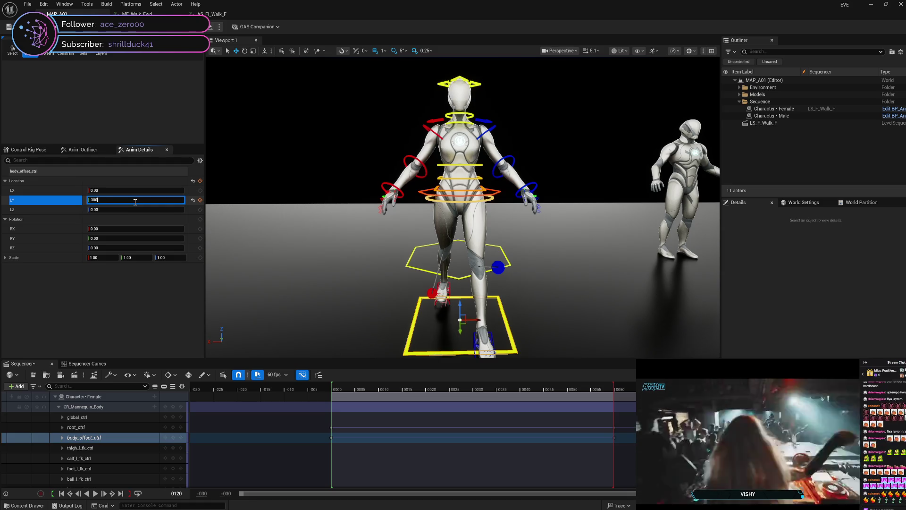
pyautogui.press('Return')
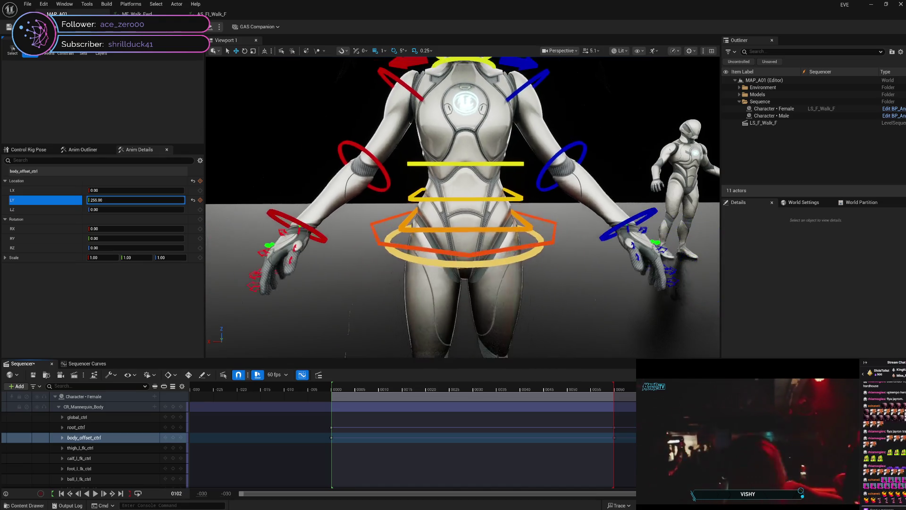
pyautogui.moveTo(761, 391)
pyautogui.mouseDown()
pyautogui.moveTo(365, 392)
pyautogui.moveTo(322, 382)
pyautogui.moveTo(441, 367)
pyautogui.moveTo(346, 372)
pyautogui.moveTo(469, 373)
pyautogui.moveTo(333, 387)
pyautogui.mouseUp()
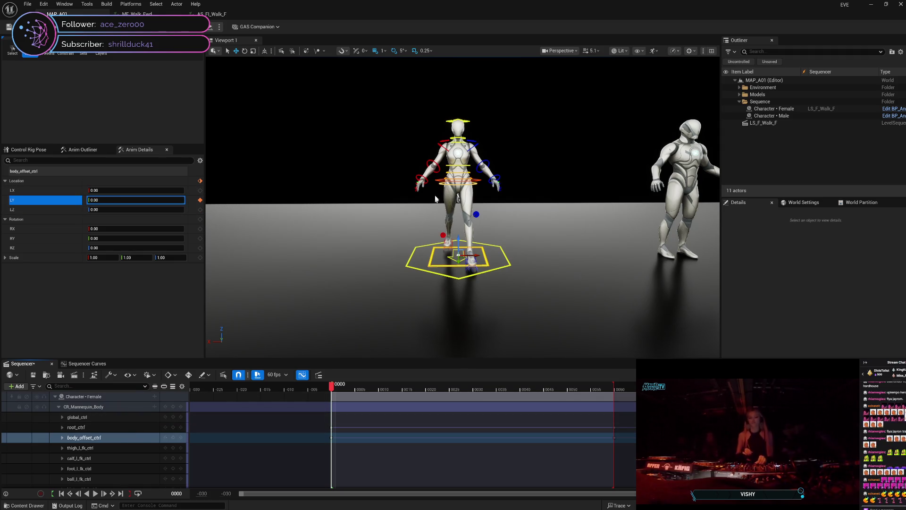
pyautogui.click(438, 181)
pyautogui.click(144, 211)
pyautogui.write('-15')
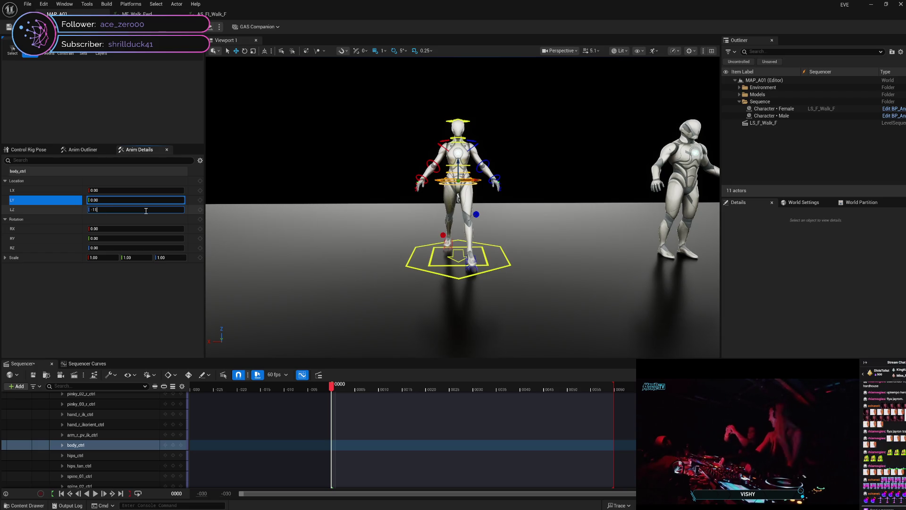
# Step: Set body_ctrl's LZ to -11 at frame 0 and scrub the cycle to check the pose
pyautogui.press('Return')
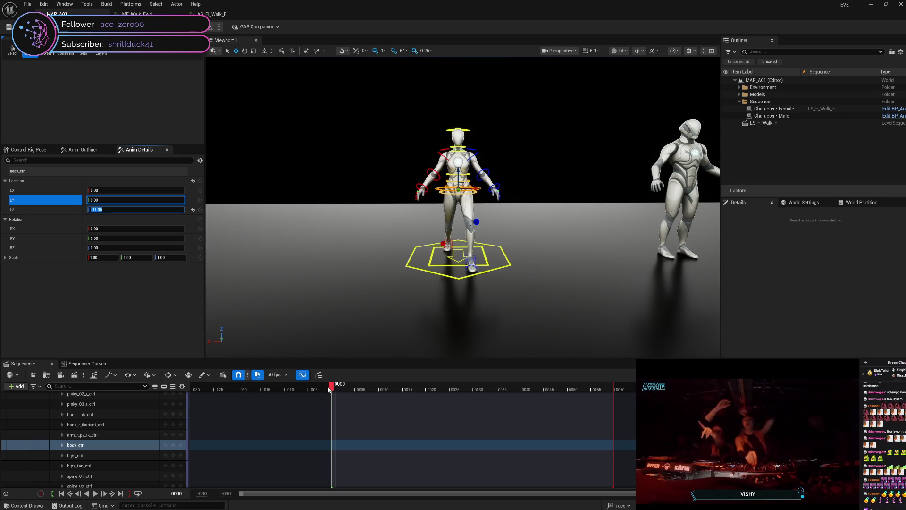
pyautogui.moveTo(331, 388)
pyautogui.mouseDown()
pyautogui.moveTo(639, 388)
pyautogui.moveTo(327, 394)
pyautogui.moveTo(689, 388)
pyautogui.moveTo(371, 408)
pyautogui.moveTo(895, 407)
pyautogui.moveTo(341, 402)
pyautogui.moveTo(508, 390)
pyautogui.moveTo(828, 390)
pyautogui.moveTo(441, 384)
pyautogui.moveTo(383, 373)
pyautogui.moveTo(333, 380)
pyautogui.moveTo(521, 377)
pyautogui.mouseUp()
pyautogui.moveTo(566, 379)
pyautogui.mouseDown()
pyautogui.moveTo(702, 380)
pyautogui.moveTo(620, 399)
pyautogui.moveTo(351, 391)
pyautogui.moveTo(650, 380)
pyautogui.moveTo(332, 389)
pyautogui.mouseUp()
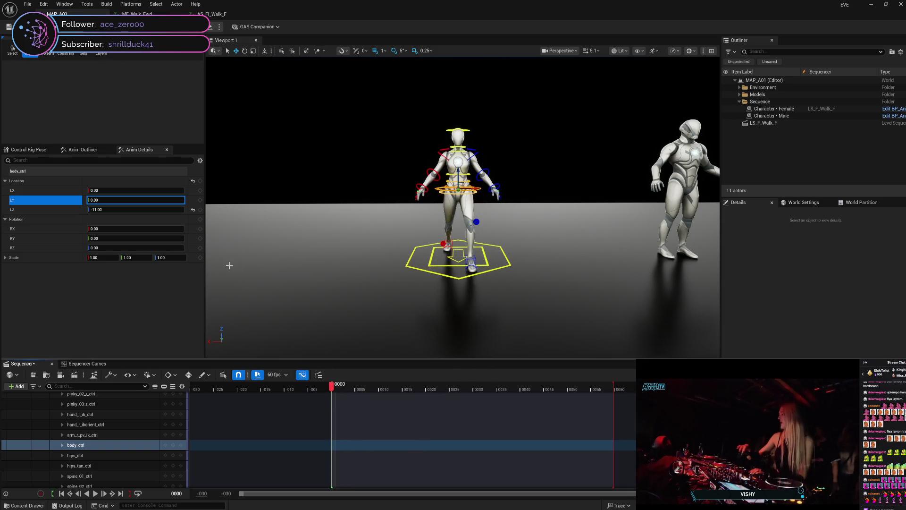
# Step: Key body_ctrl's lowered -11.00 LZ height, then key it again at frame 60
pyautogui.click(201, 209)
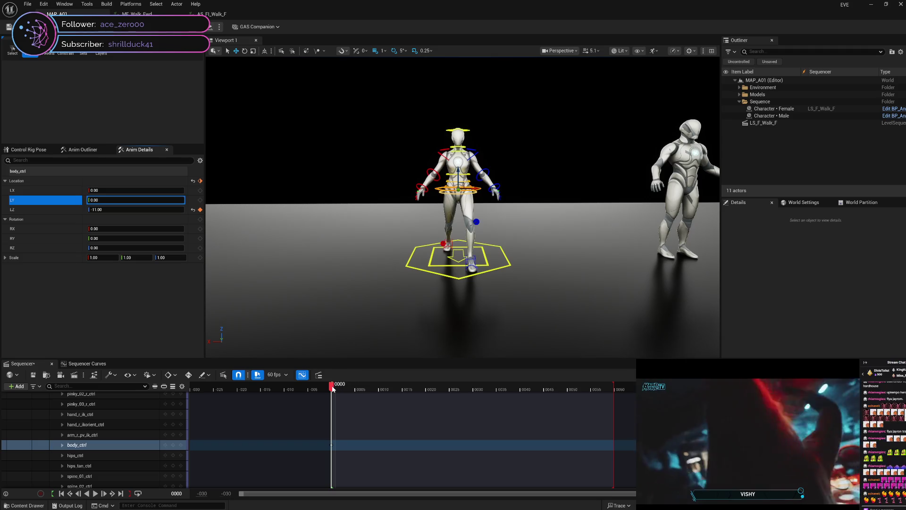
pyautogui.moveTo(332, 385); pyautogui.dragTo(477, 388)
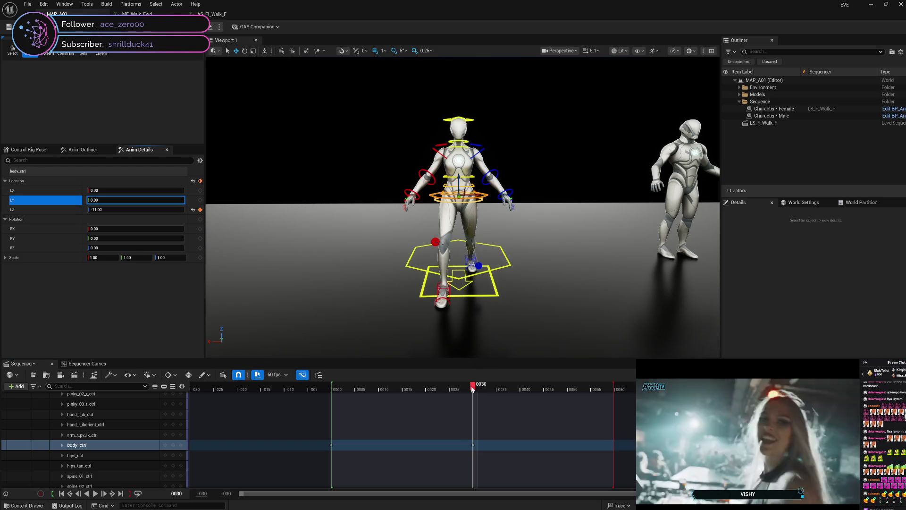
pyautogui.moveTo(472, 387); pyautogui.dragTo(614, 394)
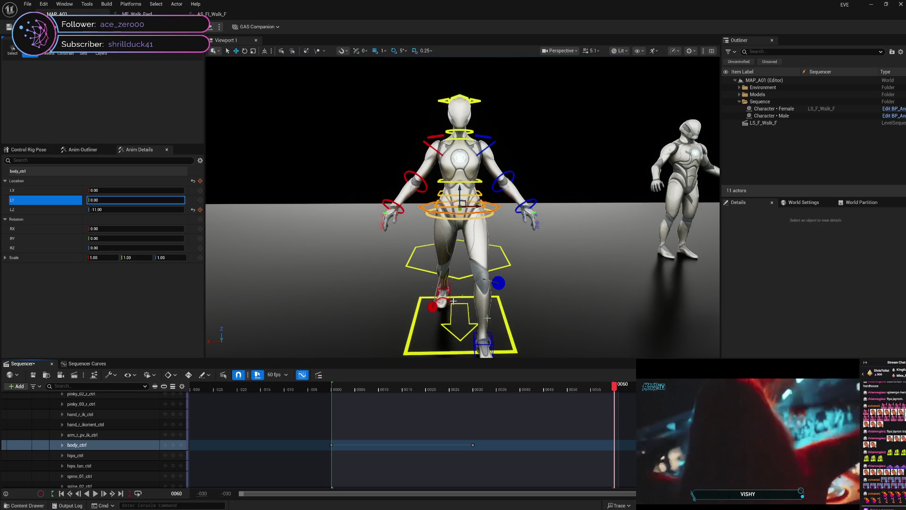
pyautogui.click(200, 210)
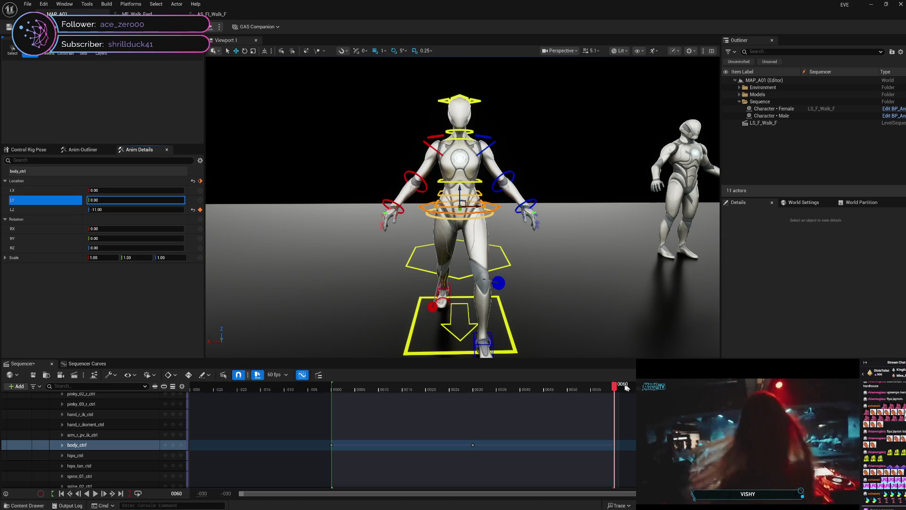
# Step: Key body_ctrl's -11.00 height at frame 90, reframe the character and return toward frame 15
pyautogui.moveTo(615, 386); pyautogui.dragTo(756, 386)
pyautogui.press('f')
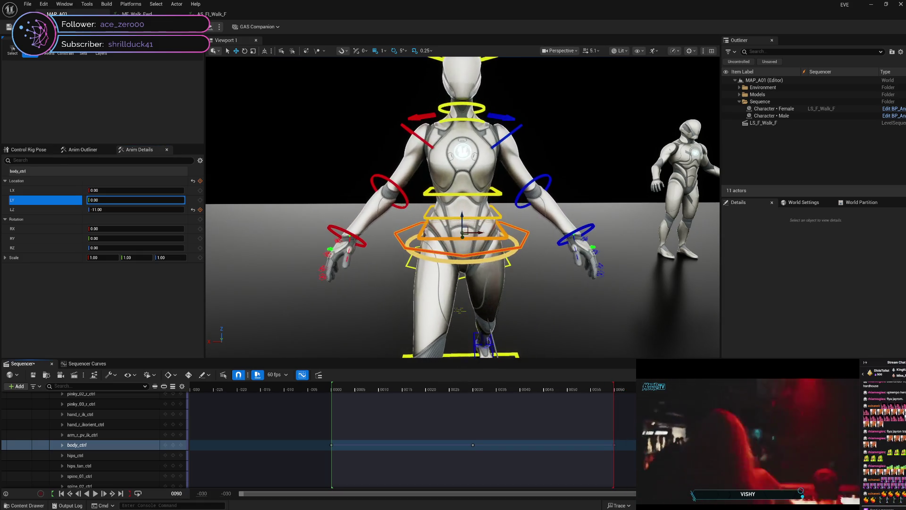
pyautogui.click(200, 210)
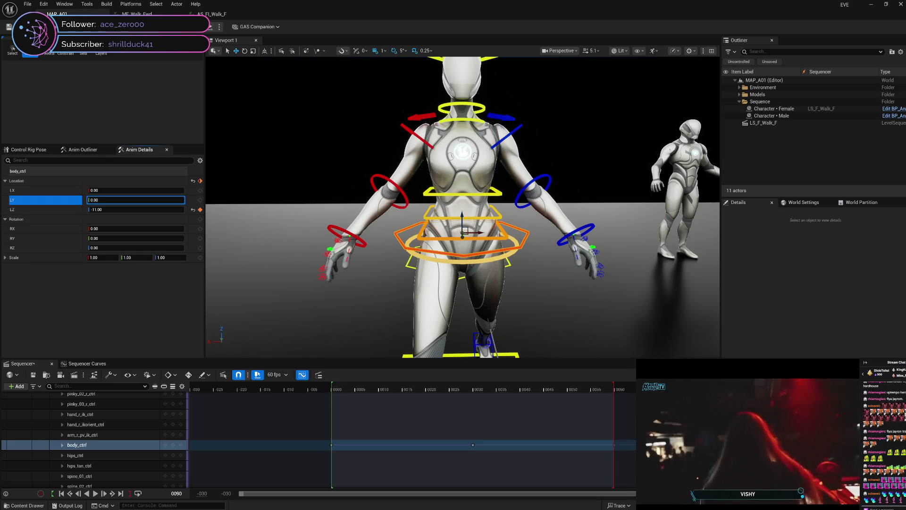
pyautogui.scroll(5, 463, 207)
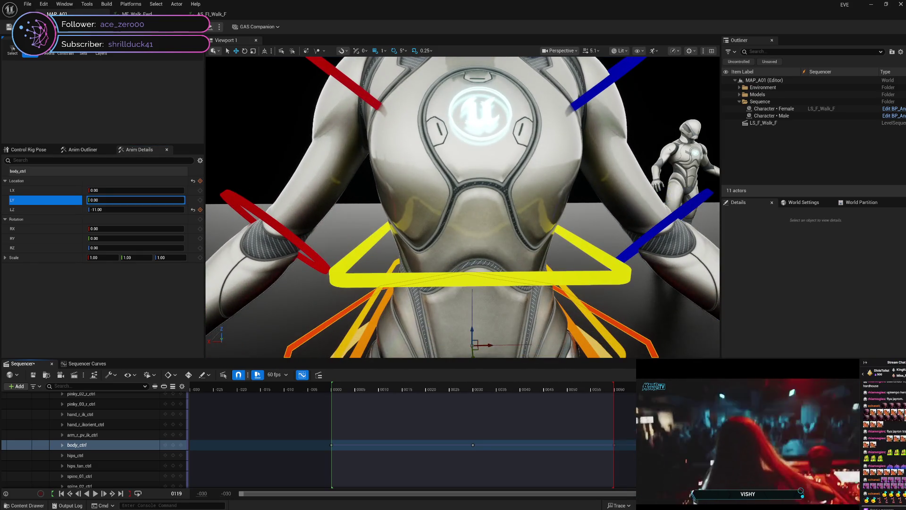
pyautogui.scroll(1, 463, 207)
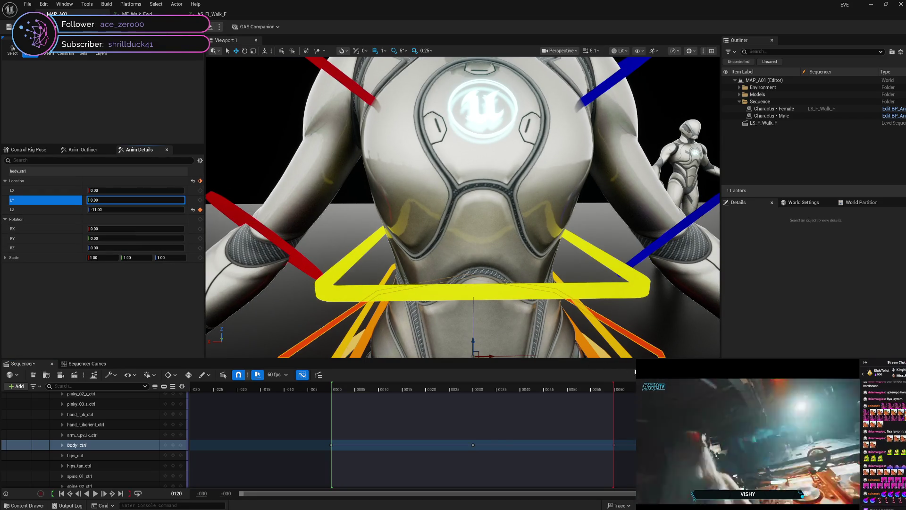
pyautogui.press('f')
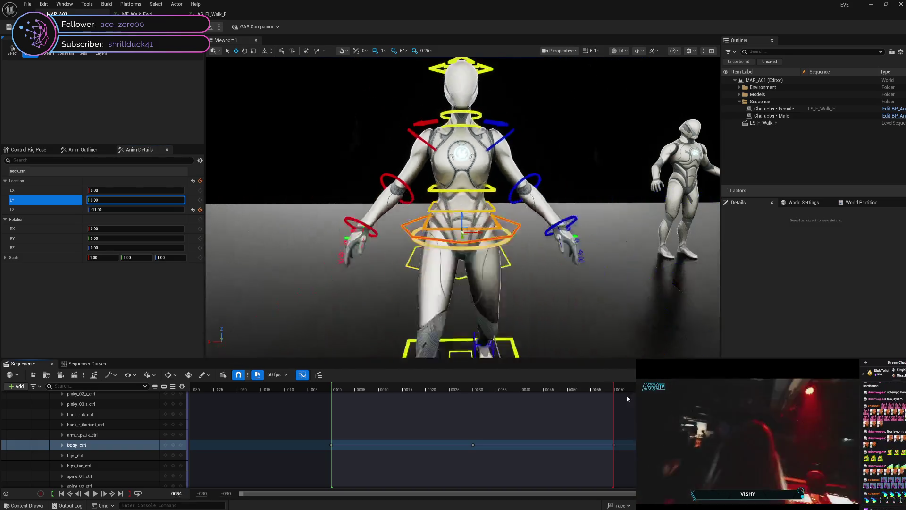
pyautogui.moveTo(425, 388)
pyautogui.mouseDown()
pyautogui.moveTo(433, 394)
pyautogui.moveTo(336, 386)
pyautogui.moveTo(402, 387)
pyautogui.mouseUp()
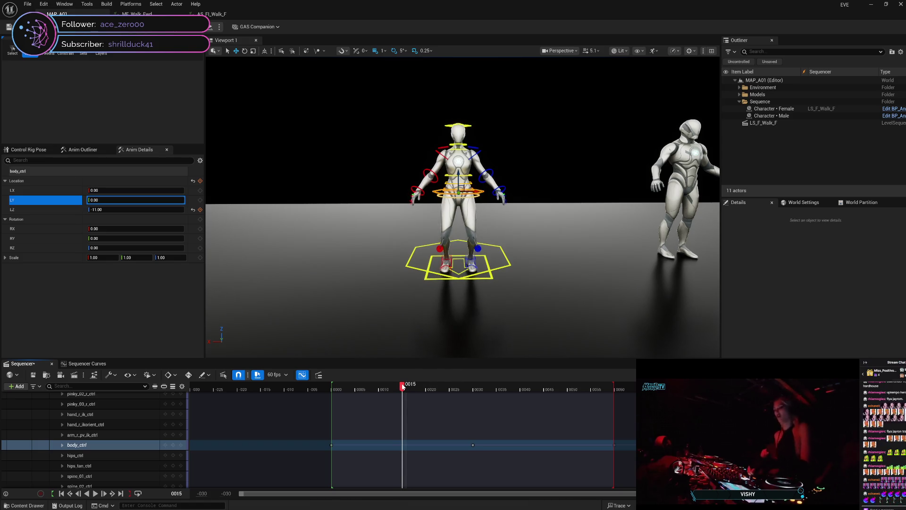
# Step: At frame 15, set body_ctrl LZ to -2.00 and key it
pyautogui.press('Left')
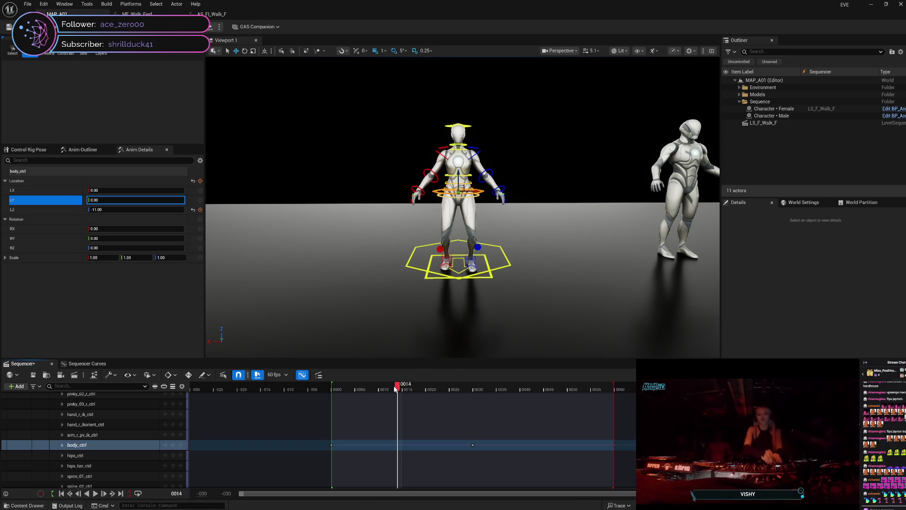
pyautogui.press('Right')
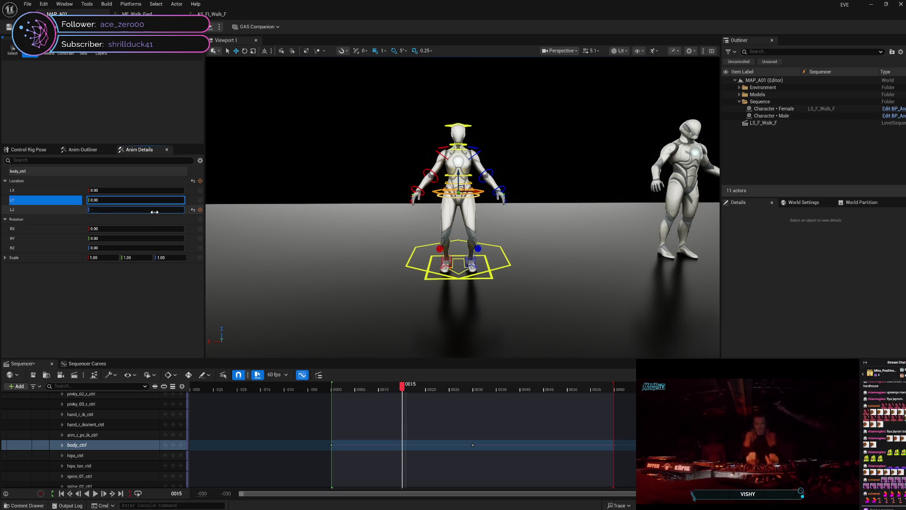
pyautogui.write('2')
pyautogui.press('Return')
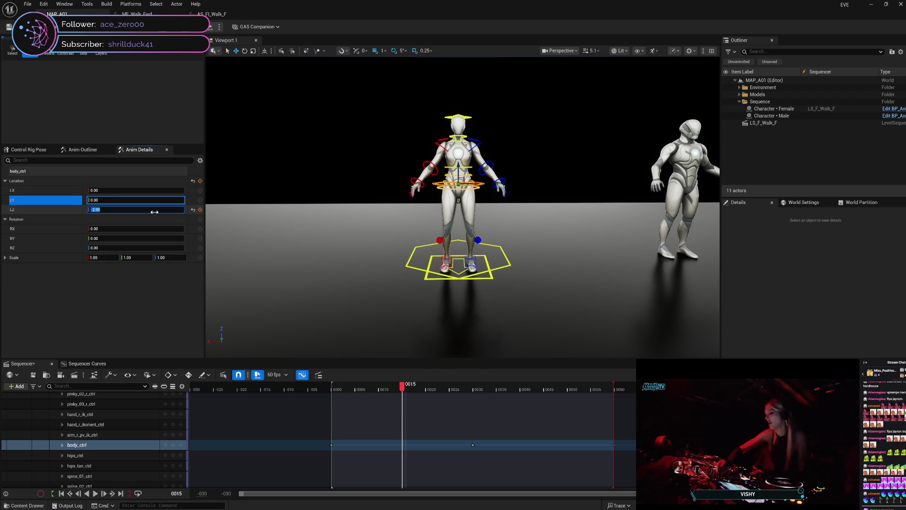
pyautogui.write('-2')
pyautogui.click(200, 209)
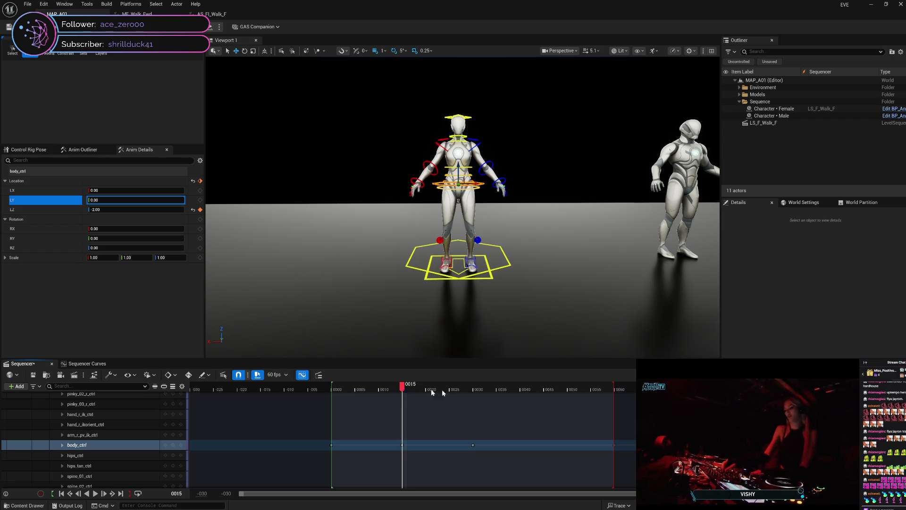
# Step: Key body_ctrl raised to -2.00 at frames 45 and 75
pyautogui.moveTo(442, 391); pyautogui.dragTo(544, 392)
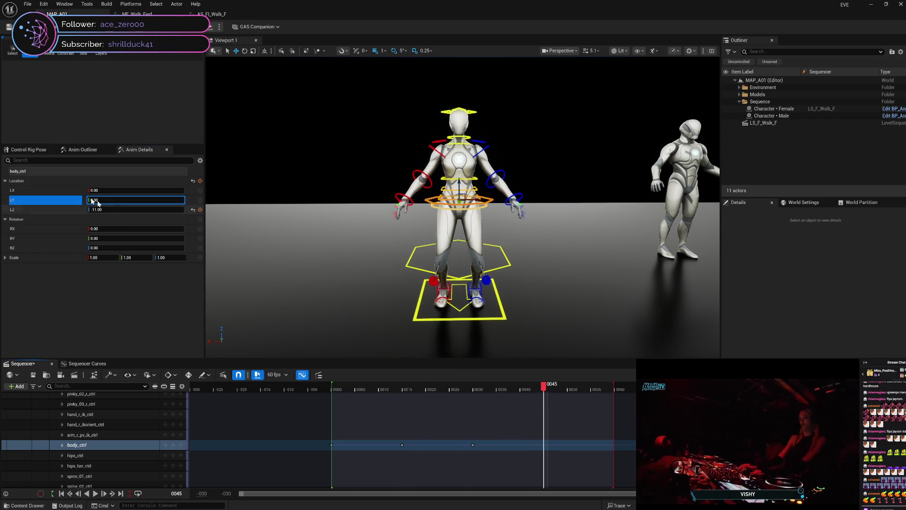
pyautogui.moveTo(137, 209); pyautogui.dragTo(156, 209)
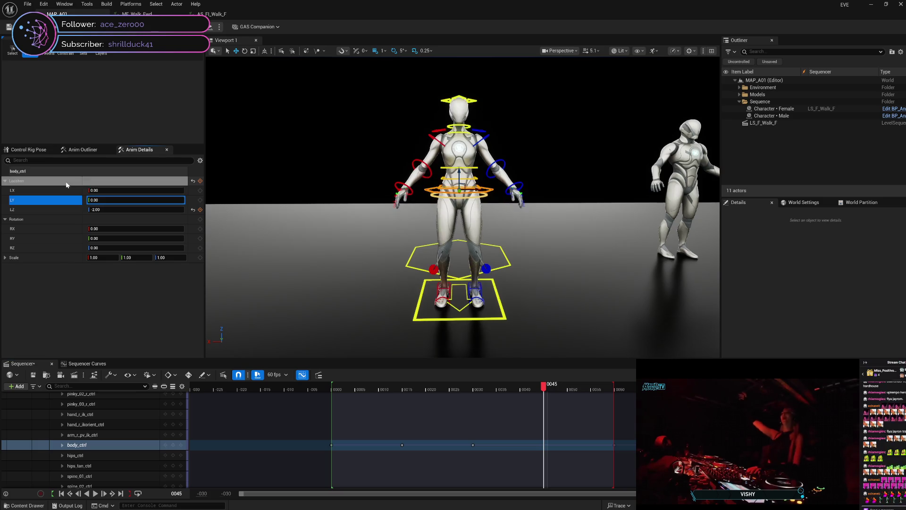
pyautogui.click(200, 209)
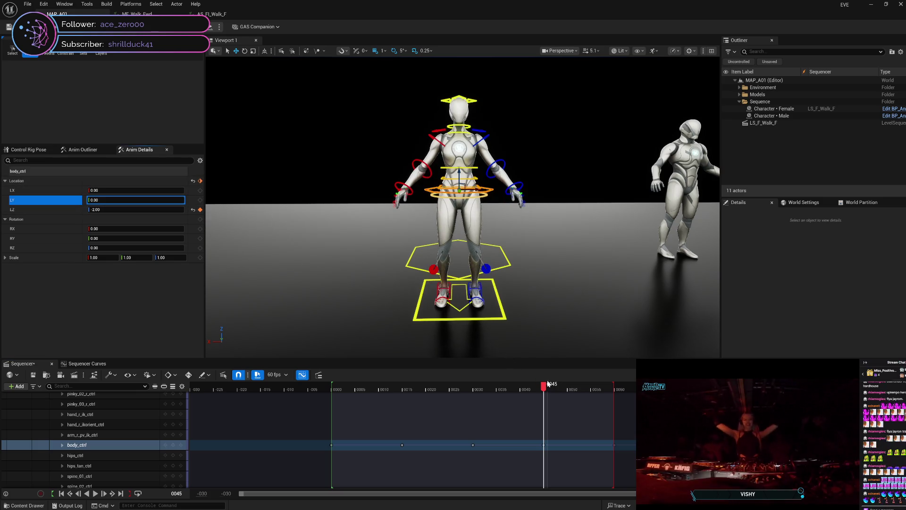
pyautogui.moveTo(545, 388); pyautogui.dragTo(680, 388)
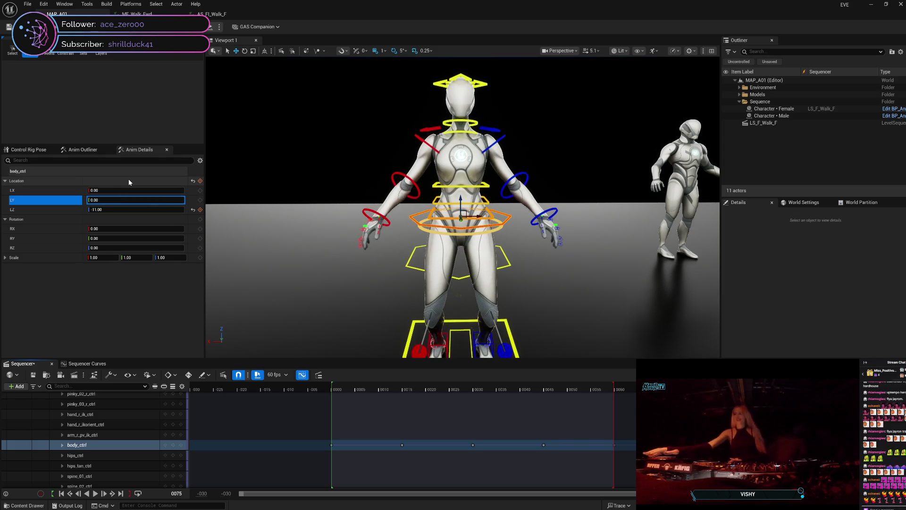
pyautogui.press('Right')
pyautogui.click(200, 209)
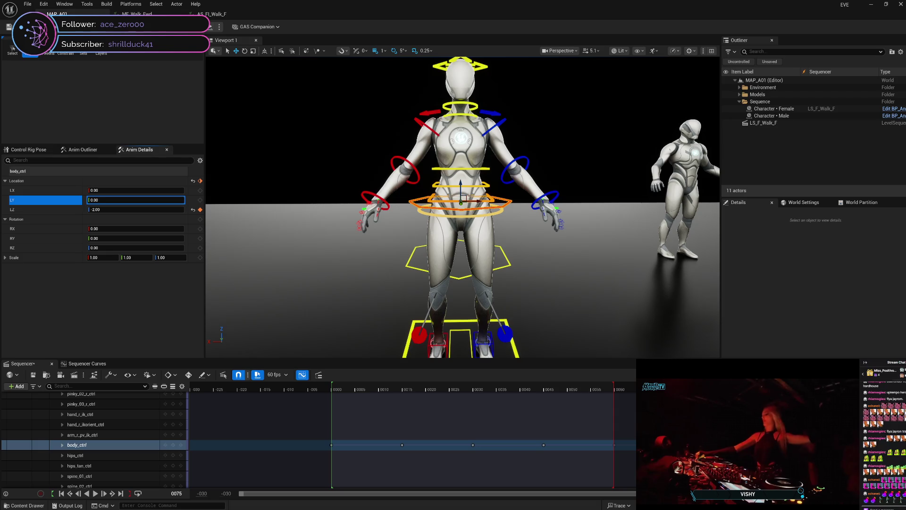
# Step: Raise body_ctrl to -2.00 at frame 105, then scrub back to review the bob
pyautogui.scroll(5, 462, 207)
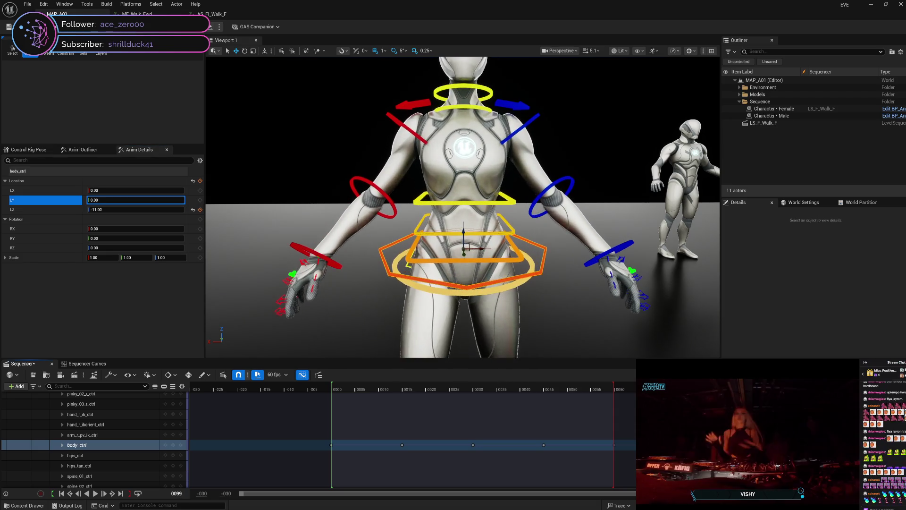
pyautogui.scroll(4, 463, 207)
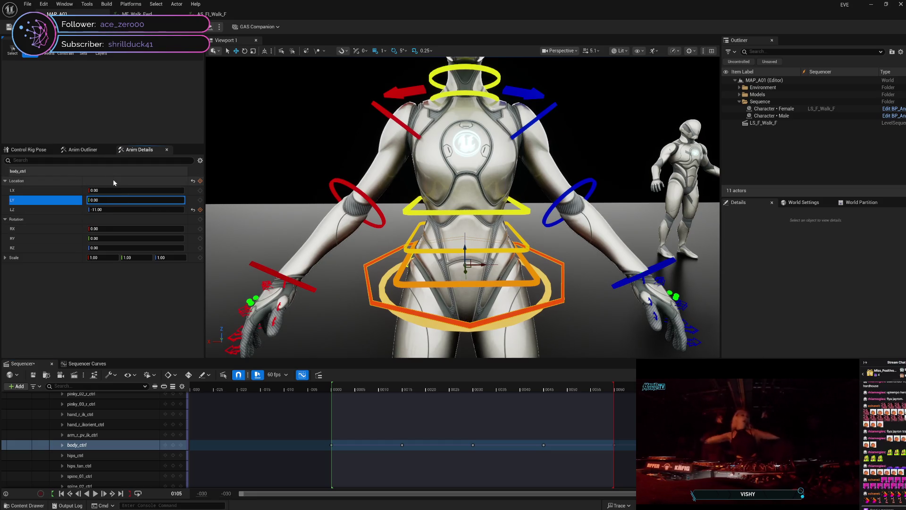
pyautogui.moveTo(174, 212); pyautogui.dragTo(189, 212)
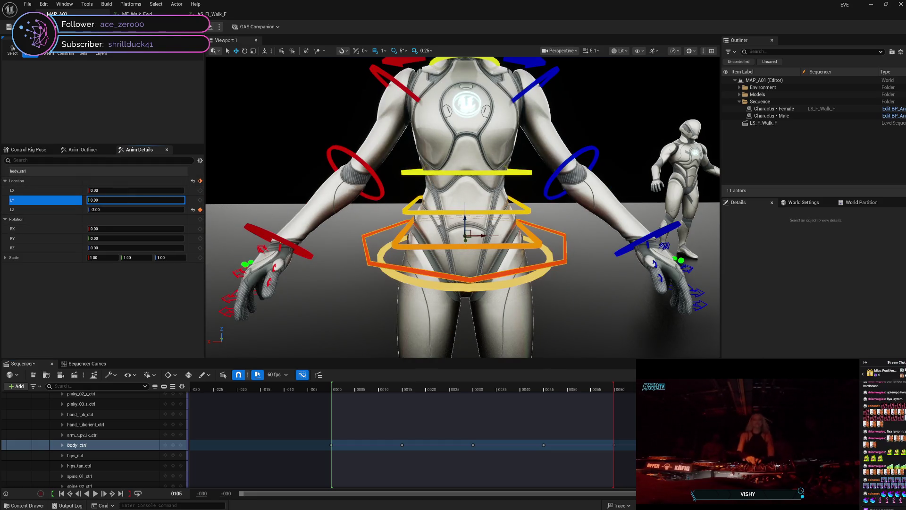
pyautogui.scroll(-10, 463, 207)
pyautogui.click(472, 390)
pyautogui.moveTo(441, 389)
pyautogui.mouseDown()
pyautogui.moveTo(344, 399)
pyautogui.moveTo(436, 405)
pyautogui.mouseUp()
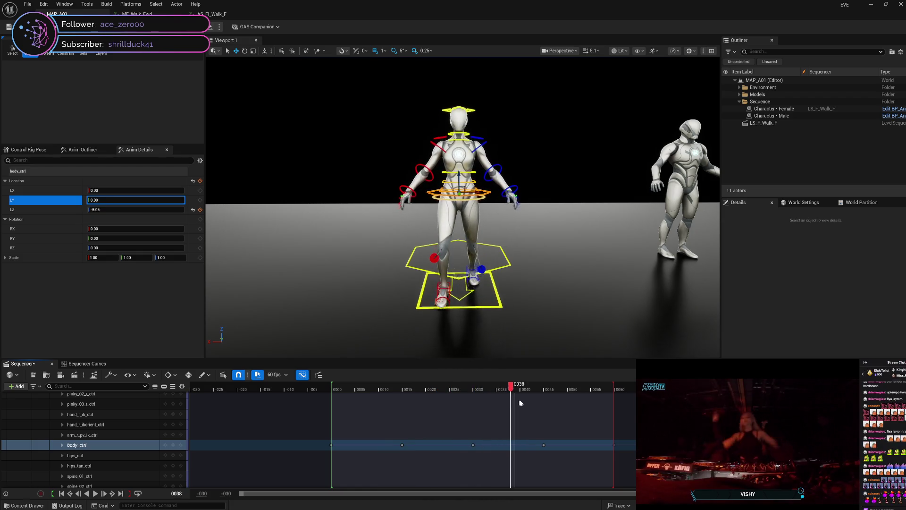
pyautogui.moveTo(521, 402); pyautogui.dragTo(860, 402)
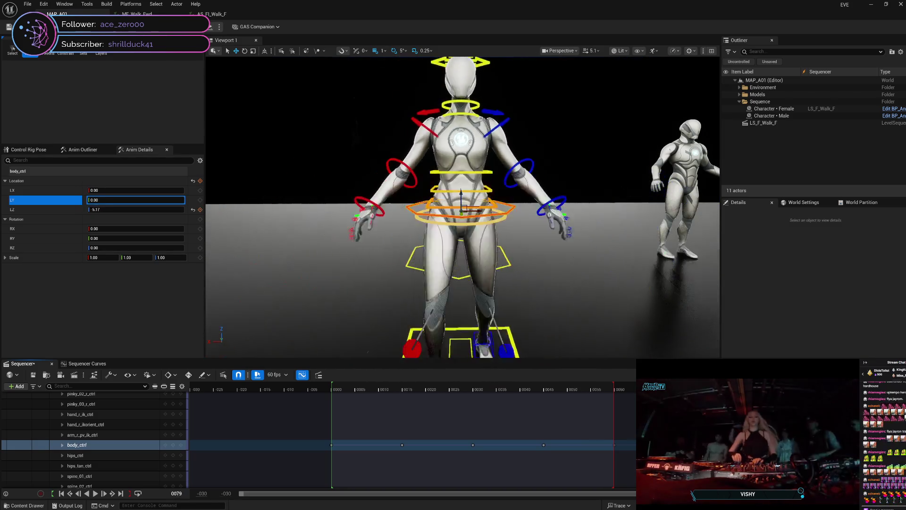
pyautogui.moveTo(661, 414)
pyautogui.mouseDown()
pyautogui.moveTo(329, 414)
pyautogui.moveTo(761, 413)
pyautogui.moveTo(612, 424)
pyautogui.moveTo(437, 421)
pyautogui.mouseUp()
pyautogui.moveTo(332, 423); pyautogui.dragTo(409, 420)
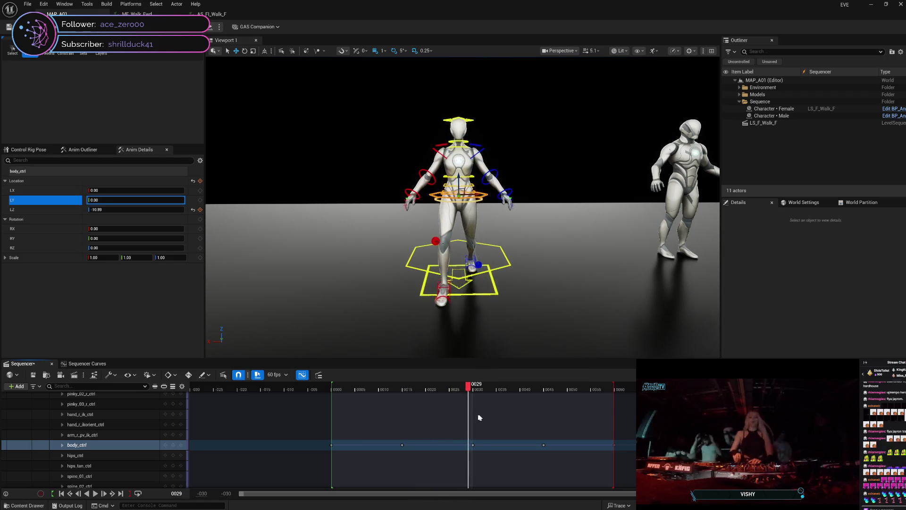
pyautogui.moveTo(515, 415); pyautogui.dragTo(628, 408)
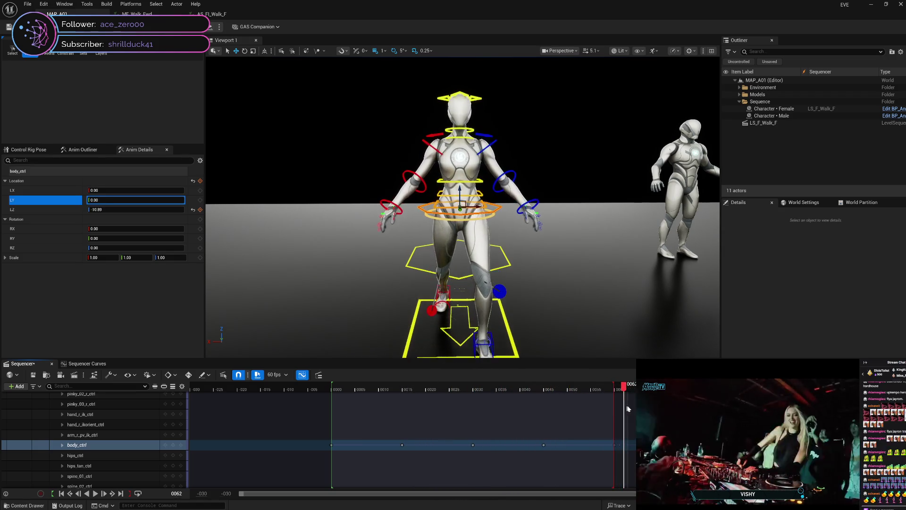
pyautogui.scroll(5, 462, 208)
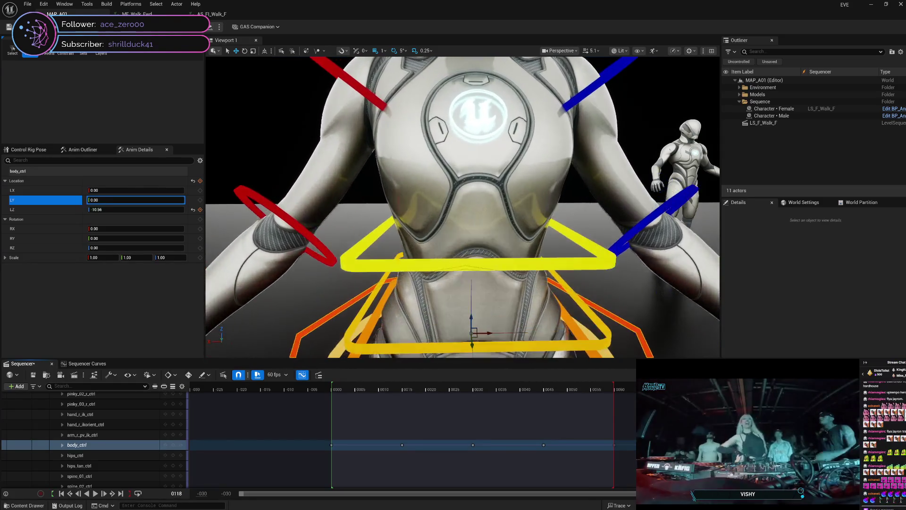
pyautogui.scroll(-10, 463, 208)
pyautogui.click(557, 388)
pyautogui.moveTo(524, 399)
pyautogui.mouseDown()
pyautogui.moveTo(332, 392)
pyautogui.moveTo(632, 395)
pyautogui.mouseUp()
pyautogui.scroll(10, 463, 208)
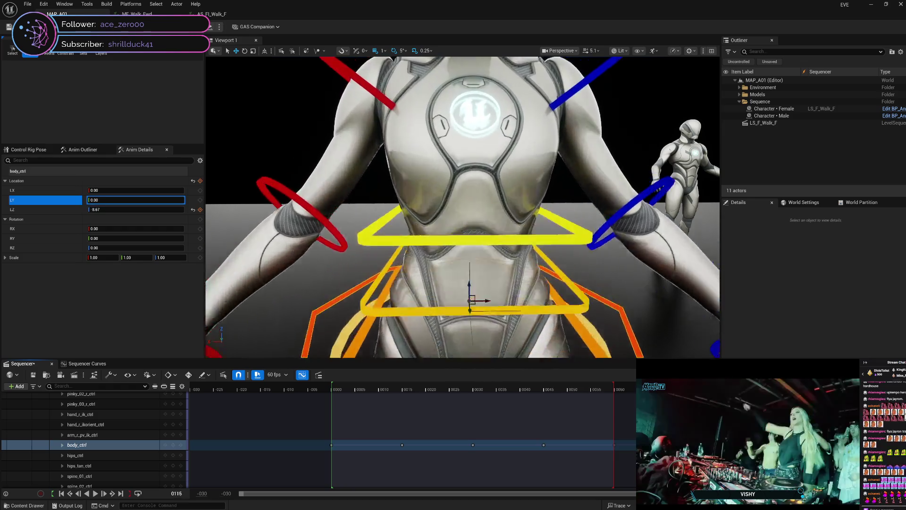
pyautogui.scroll(-10, 463, 208)
pyautogui.moveTo(472, 397)
pyautogui.mouseDown()
pyautogui.moveTo(389, 420)
pyautogui.moveTo(339, 421)
pyautogui.moveTo(405, 412)
pyautogui.mouseUp()
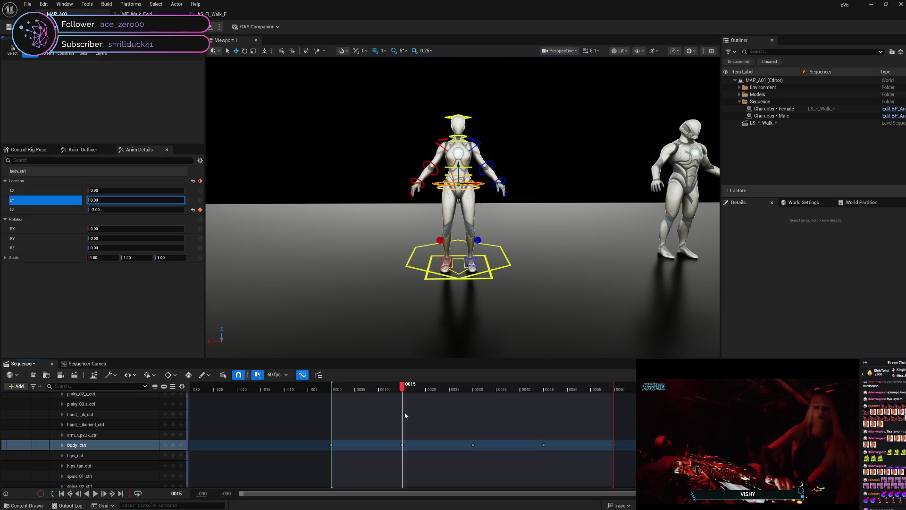
pyautogui.moveTo(449, 412)
pyautogui.mouseDown()
pyautogui.moveTo(646, 416)
pyautogui.moveTo(332, 406)
pyautogui.moveTo(405, 403)
pyautogui.mouseUp()
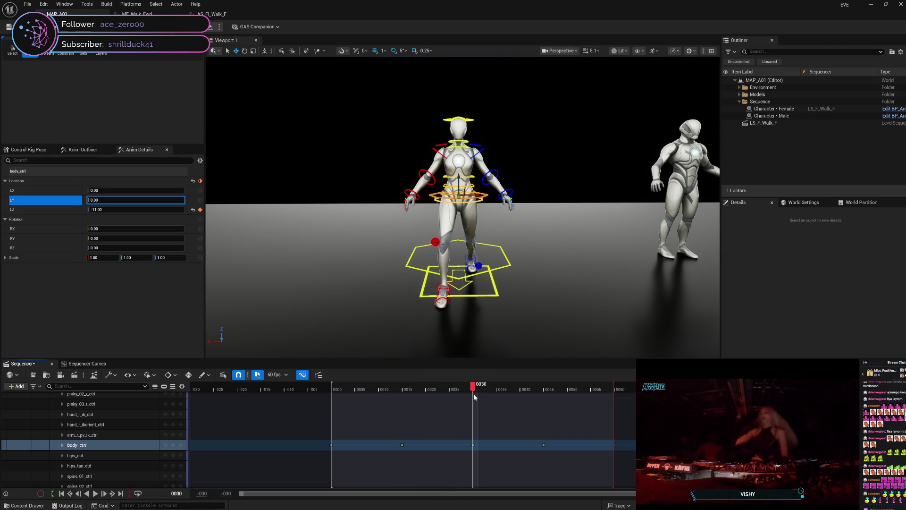
pyautogui.moveTo(511, 392); pyautogui.dragTo(634, 391)
pyautogui.scroll(5, 462, 208)
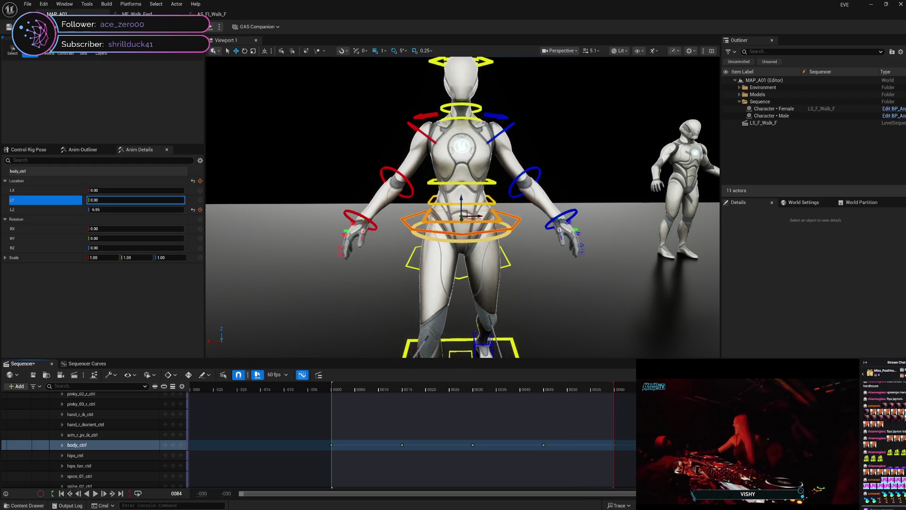
pyautogui.scroll(5, 463, 208)
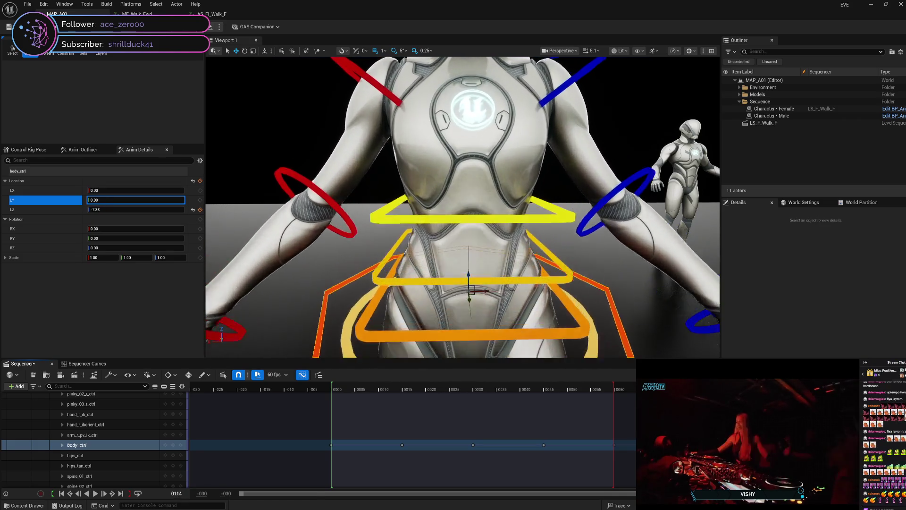
pyautogui.scroll(-5, 463, 208)
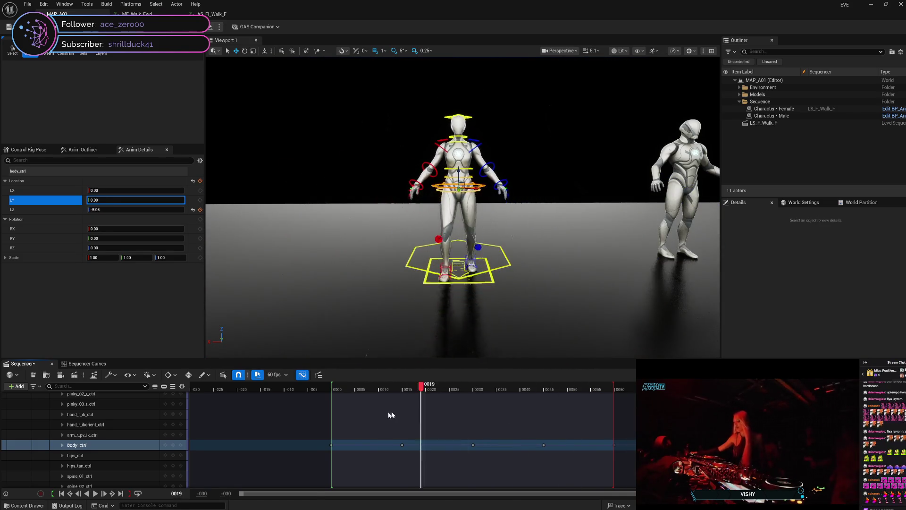
pyautogui.moveTo(420, 416)
pyautogui.mouseDown()
pyautogui.moveTo(332, 422)
pyautogui.moveTo(426, 416)
pyautogui.mouseUp()
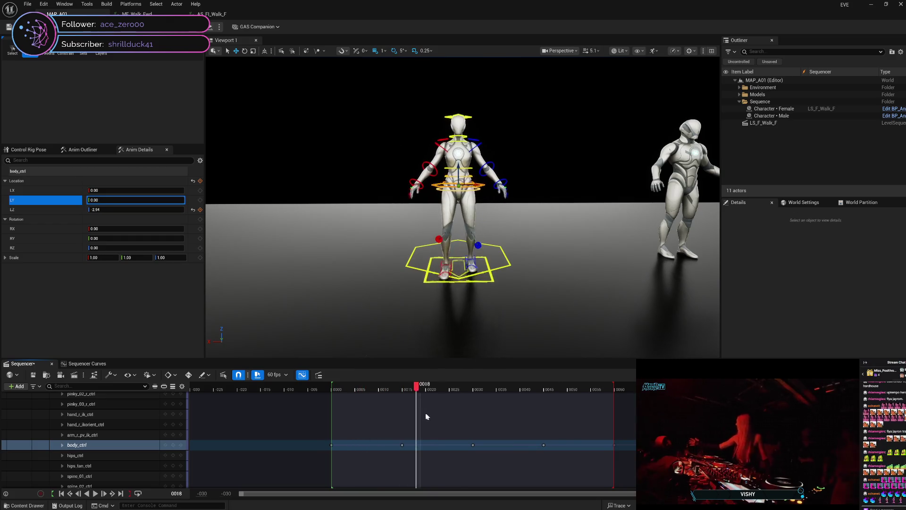
pyautogui.moveTo(482, 414)
pyautogui.mouseDown()
pyautogui.moveTo(905, 415)
pyautogui.moveTo(313, 422)
pyautogui.moveTo(336, 418)
pyautogui.moveTo(629, 424)
pyautogui.moveTo(307, 430)
pyautogui.moveTo(341, 429)
pyautogui.moveTo(334, 433)
pyautogui.mouseUp()
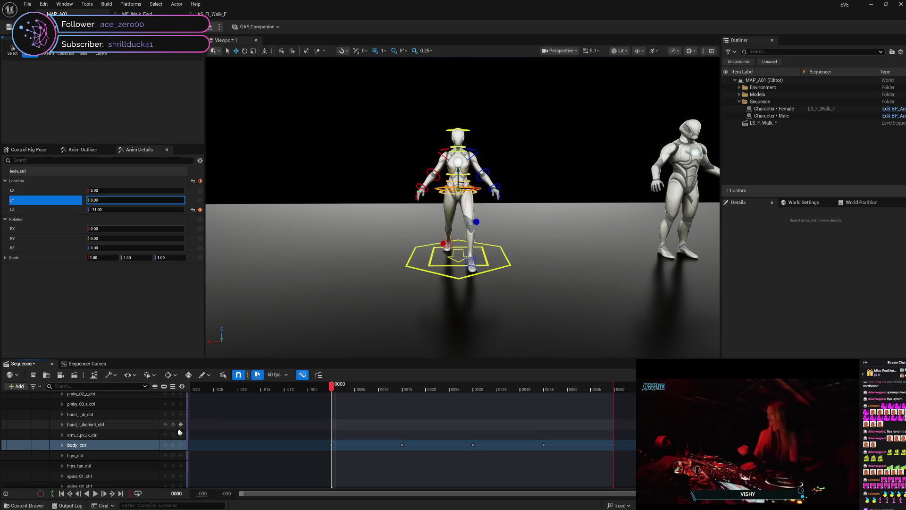
# Step: Select foot_l_ik_ctrl, set its LX to -5 at frame 0, and scrub through the walk
pyautogui.click(477, 259)
pyautogui.click(474, 260)
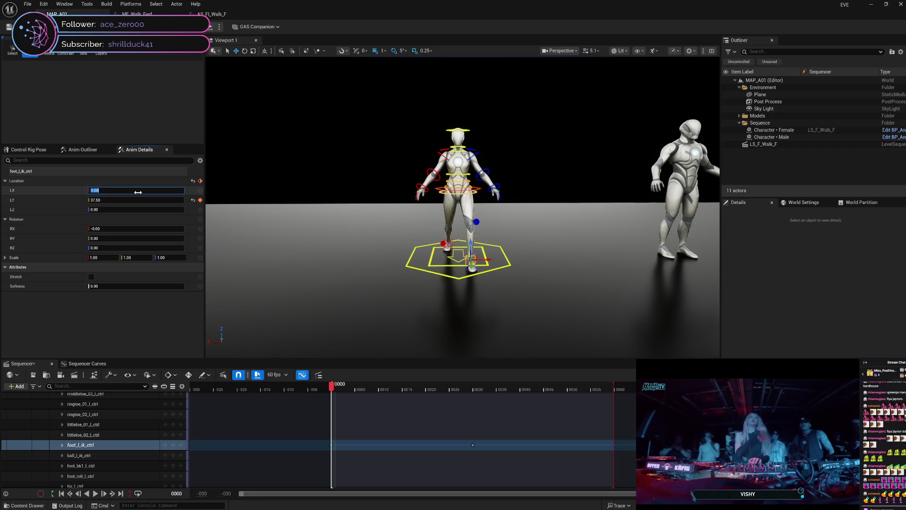
pyautogui.write('-5')
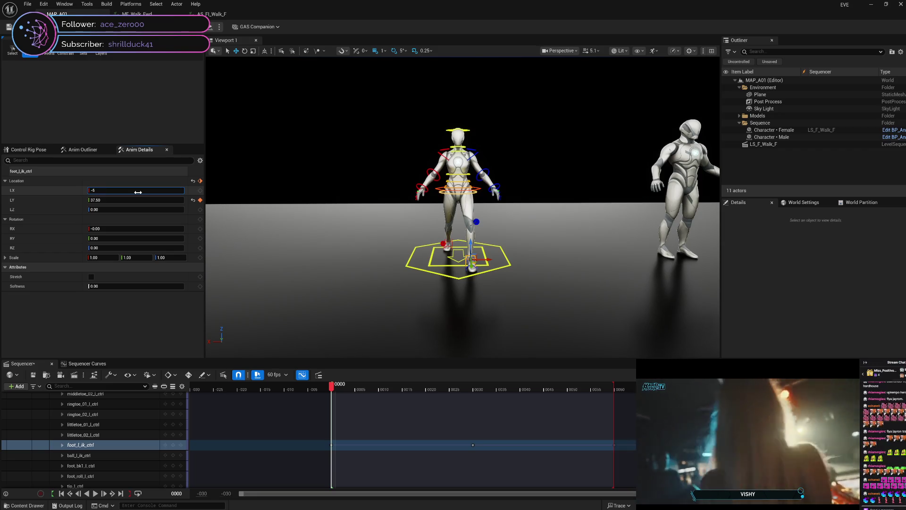
pyautogui.press('Return')
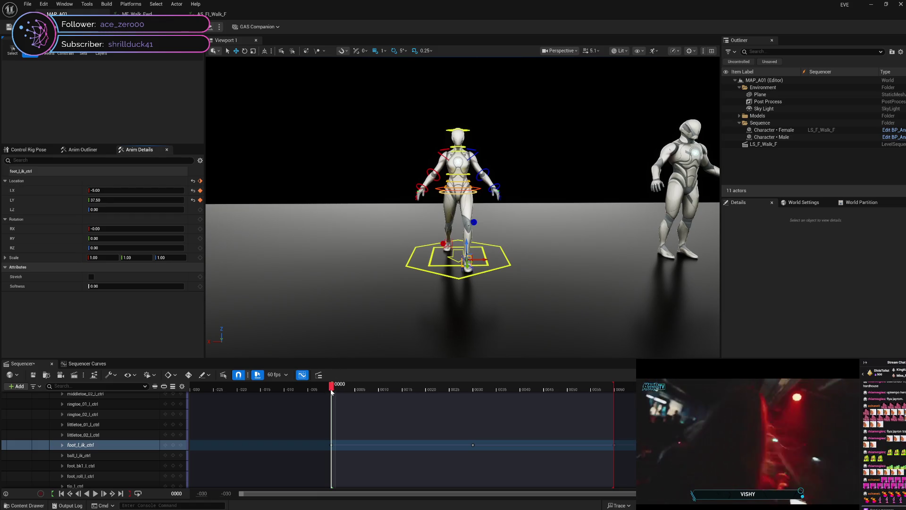
pyautogui.moveTo(336, 390); pyautogui.dragTo(489, 392)
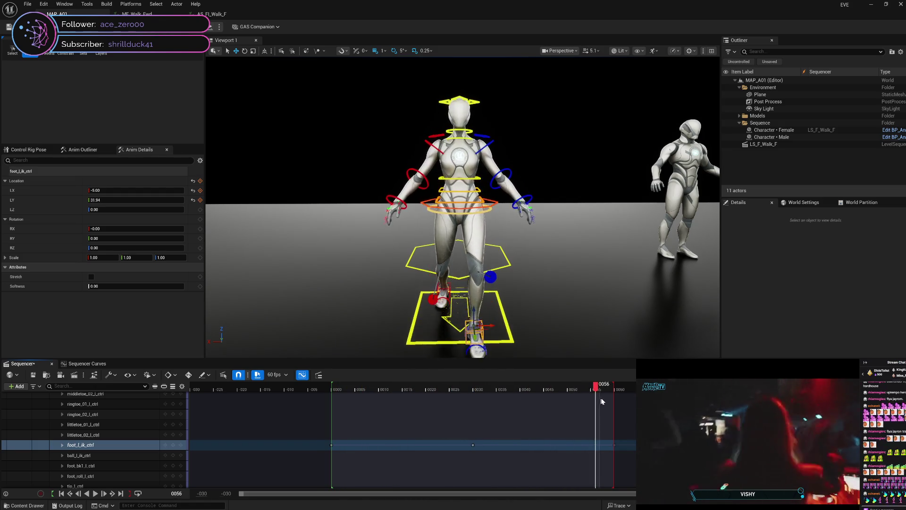
pyautogui.moveTo(612, 386)
pyautogui.mouseDown()
pyautogui.moveTo(370, 394)
pyautogui.moveTo(333, 407)
pyautogui.mouseUp()
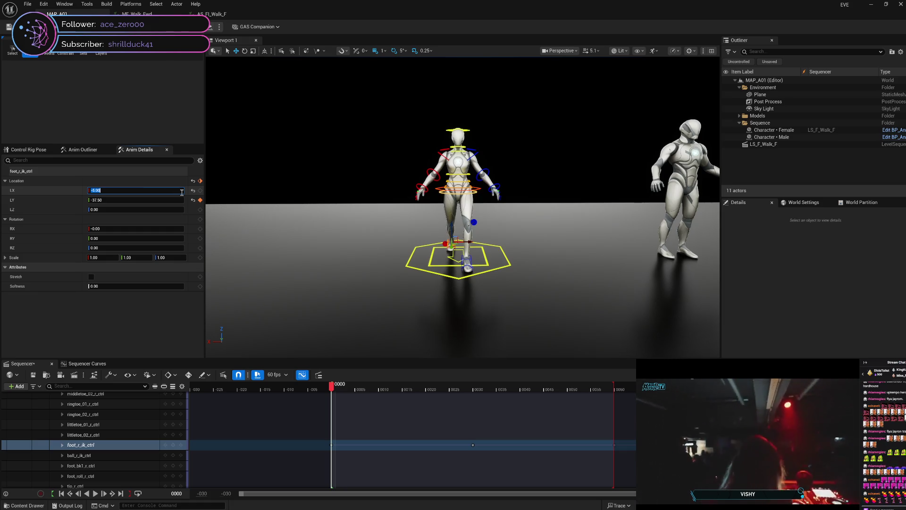
pyautogui.write('-5')
# Step: Commit foot_r_ik_ctrl's LX at -5.00 and scrub forward to check the right foot
pyautogui.press('Return')
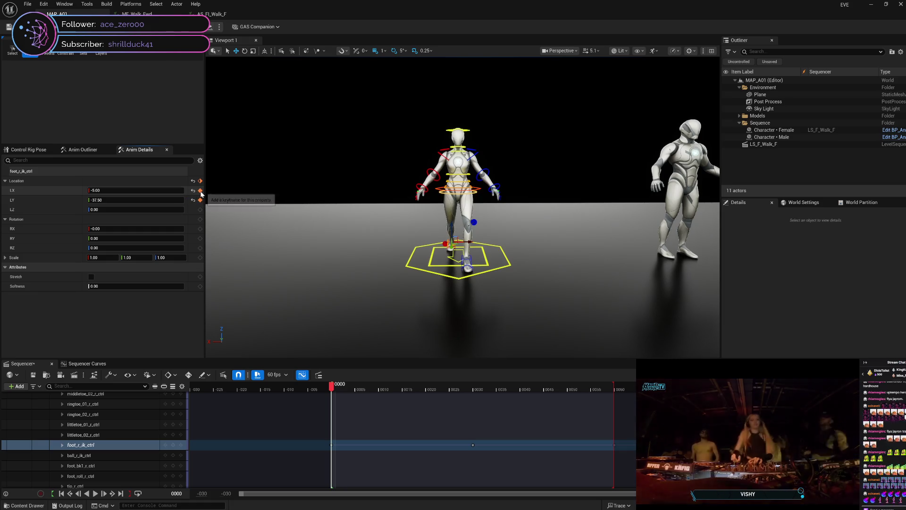
pyautogui.moveTo(332, 390)
pyautogui.mouseDown()
pyautogui.moveTo(619, 384)
pyautogui.moveTo(333, 392)
pyautogui.moveTo(584, 388)
pyautogui.moveTo(538, 389)
pyautogui.moveTo(546, 389)
pyautogui.mouseUp()
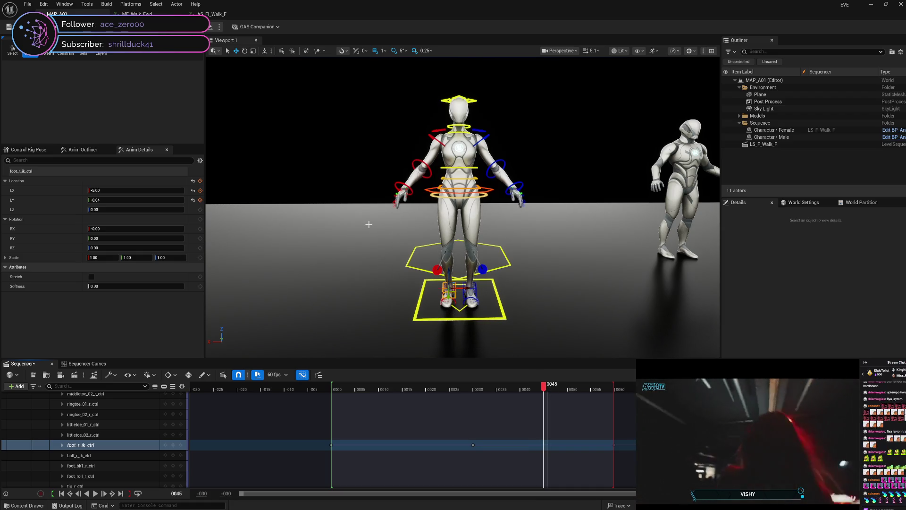
# Step: Switch to the MF_Walk_Fwd animation and orbit around the reference walker
pyautogui.click(137, 14)
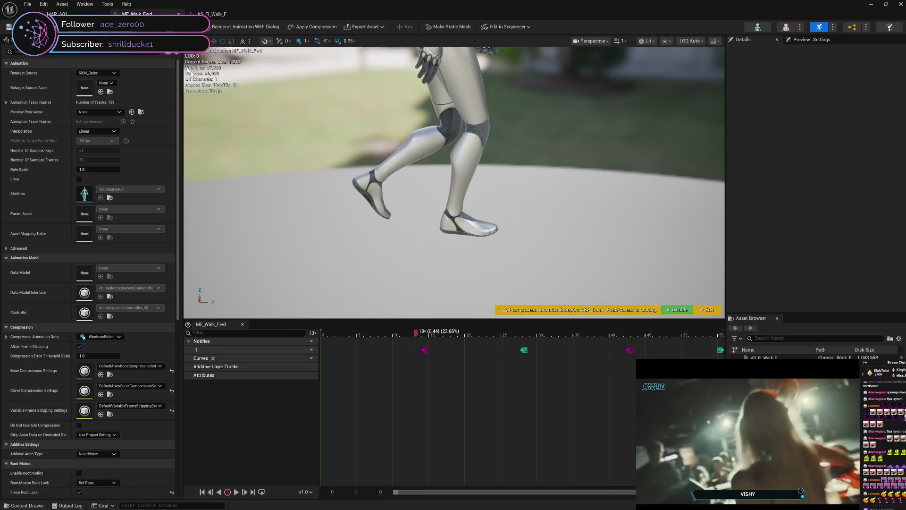
pyautogui.moveTo(399, 201); pyautogui.dragTo(400, 201)
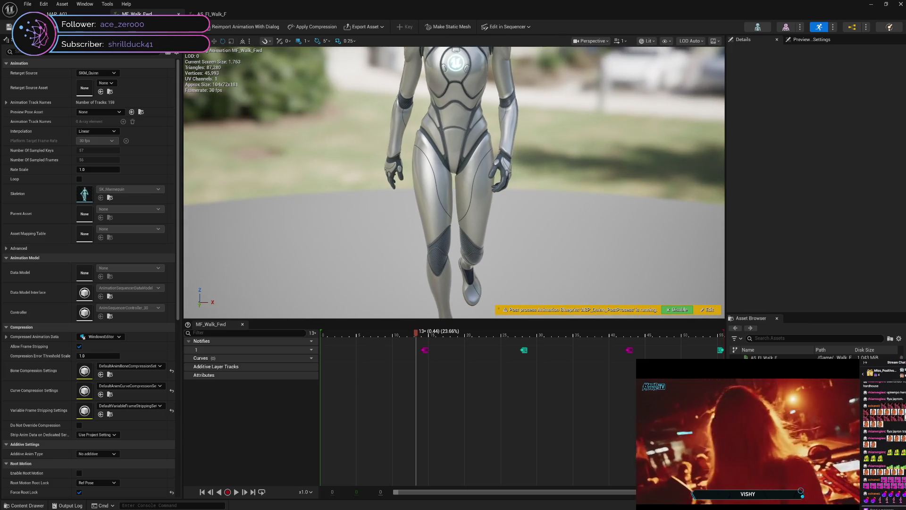
pyautogui.moveTo(441, 302); pyautogui.dragTo(441, 301)
# Step: Scrub the reference walk back and forth across frames 0–55 to study foot placement
pyautogui.moveTo(416, 335); pyautogui.dragTo(321, 336)
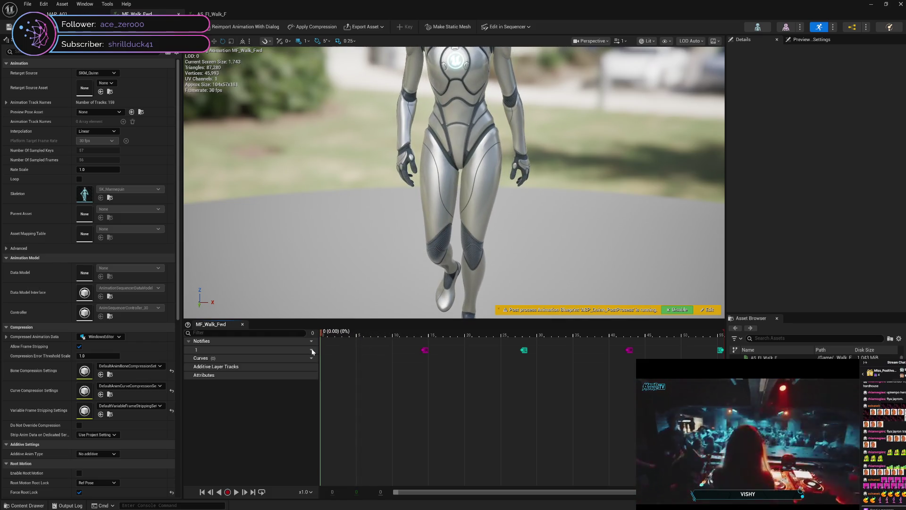
pyautogui.moveTo(312, 352)
pyautogui.mouseDown()
pyautogui.moveTo(722, 354)
pyautogui.moveTo(655, 354)
pyautogui.mouseUp()
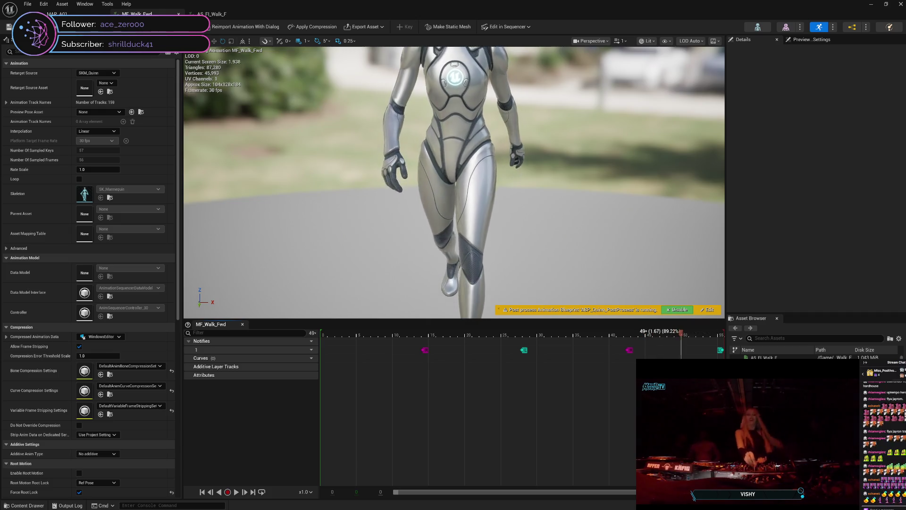
pyautogui.moveTo(681, 333)
pyautogui.mouseDown()
pyautogui.moveTo(706, 332)
pyautogui.moveTo(663, 333)
pyautogui.mouseUp()
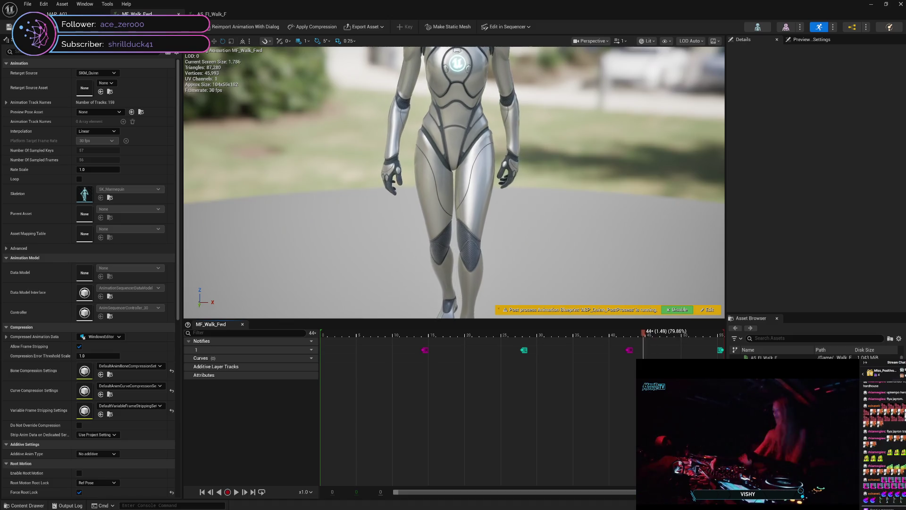
pyautogui.moveTo(659, 332); pyautogui.dragTo(695, 332)
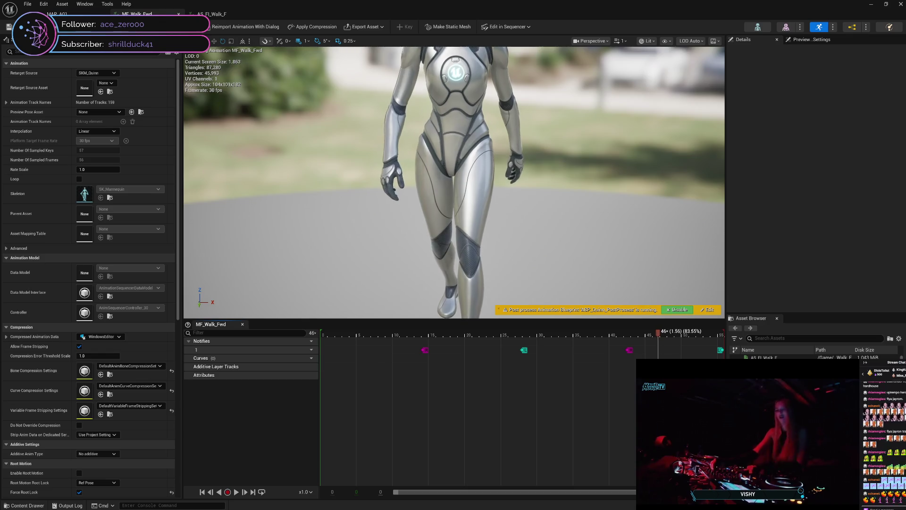
pyautogui.moveTo(642, 387)
pyautogui.mouseDown()
pyautogui.moveTo(537, 401)
pyautogui.moveTo(661, 403)
pyautogui.mouseUp()
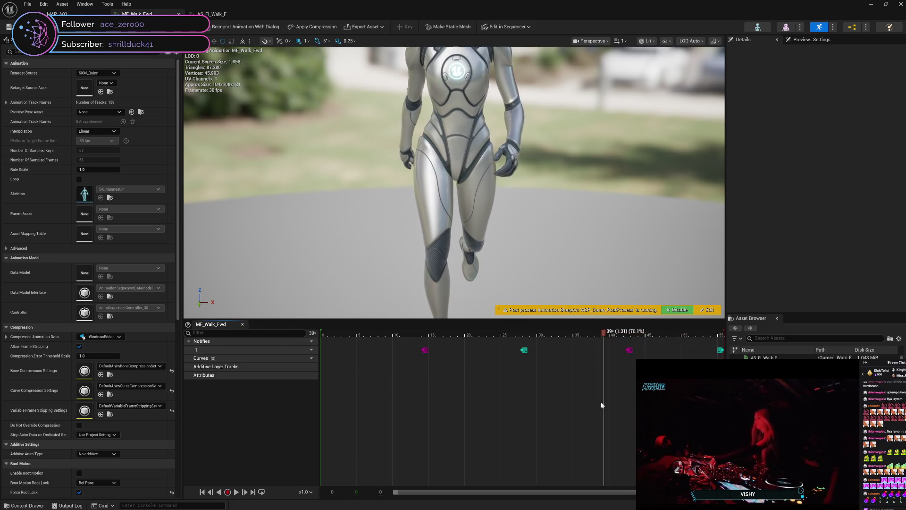
pyautogui.moveTo(579, 408)
pyautogui.mouseDown()
pyautogui.moveTo(325, 416)
pyautogui.moveTo(479, 402)
pyautogui.moveTo(710, 405)
pyautogui.moveTo(691, 404)
pyautogui.mouseUp()
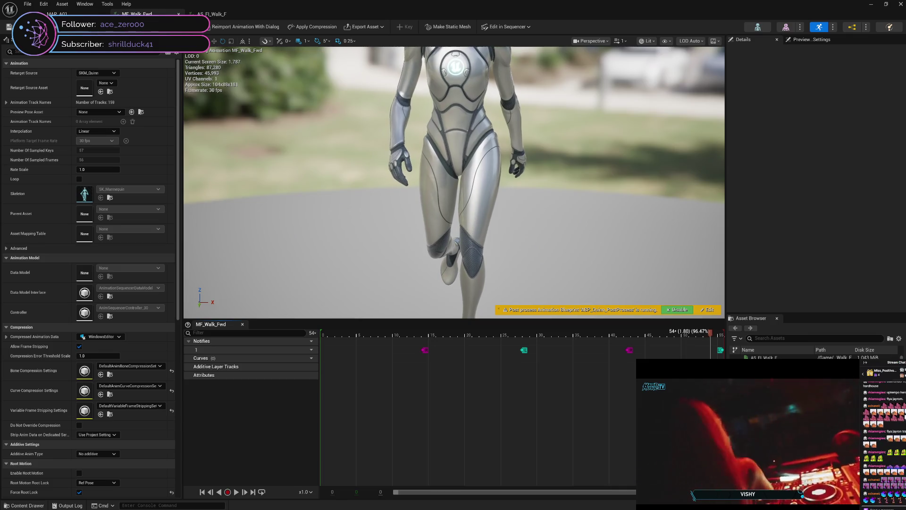
pyautogui.moveTo(717, 405)
pyautogui.mouseDown()
pyautogui.moveTo(425, 382)
pyautogui.moveTo(411, 370)
pyautogui.moveTo(303, 358)
pyautogui.moveTo(715, 382)
pyautogui.moveTo(580, 411)
pyautogui.moveTo(297, 426)
pyautogui.moveTo(426, 418)
pyautogui.moveTo(722, 423)
pyautogui.moveTo(320, 427)
pyautogui.mouseUp()
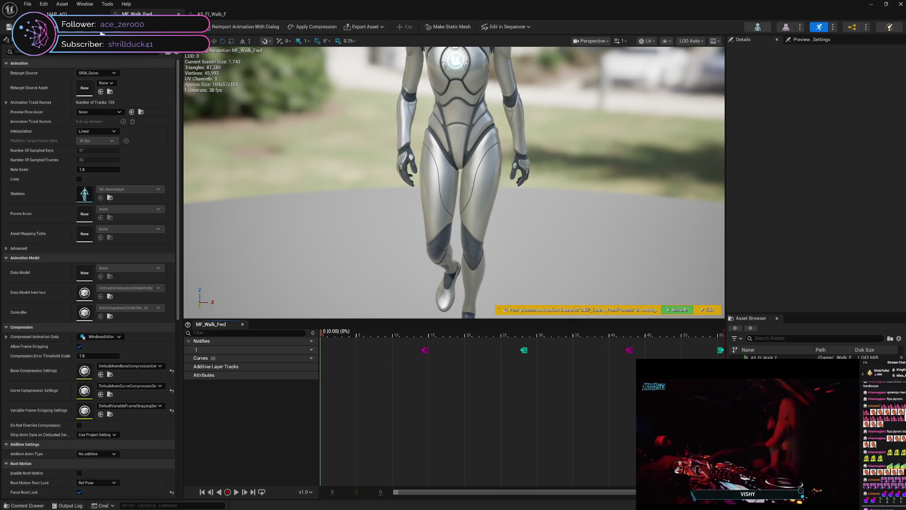
# Step: In MAP_A01, move the sequence to frame 22, then reopen MF_Walk_Fwd
pyautogui.click(61, 13)
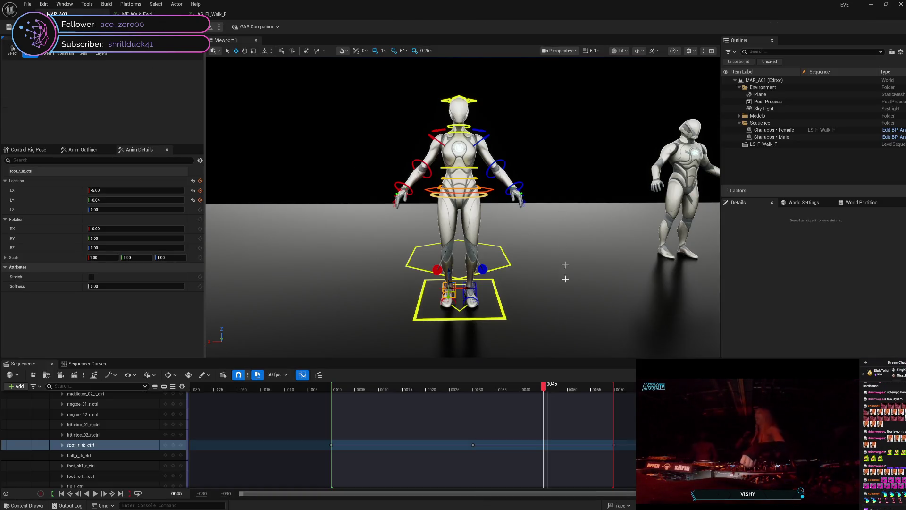
pyautogui.moveTo(544, 388); pyautogui.dragTo(438, 395)
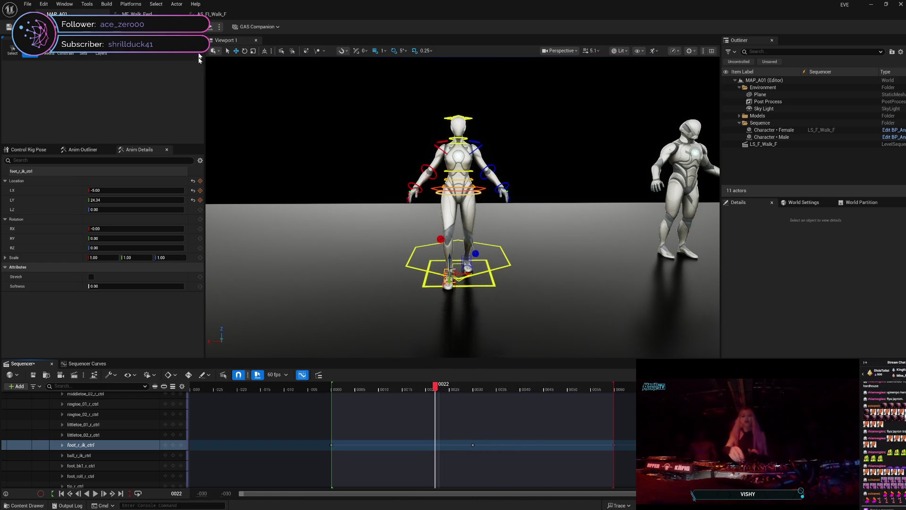
pyautogui.click(136, 14)
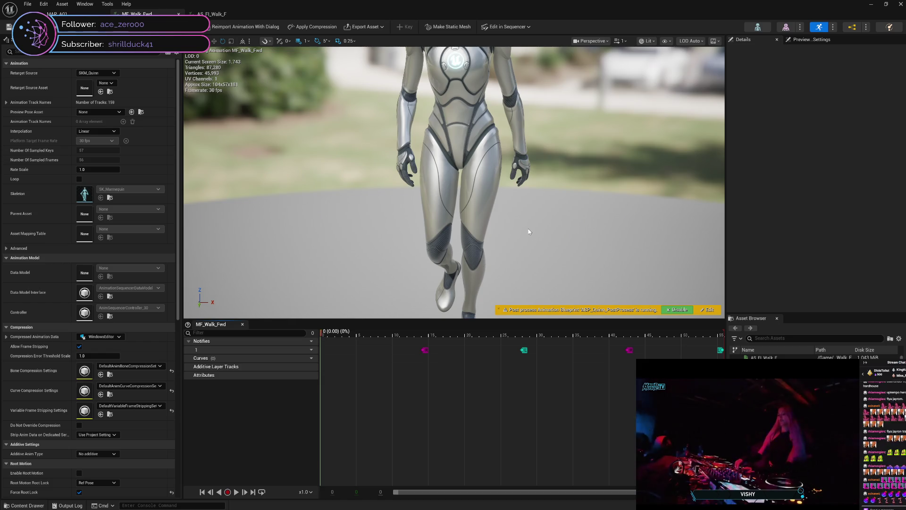
pyautogui.moveTo(529, 232); pyautogui.dragTo(529, 220)
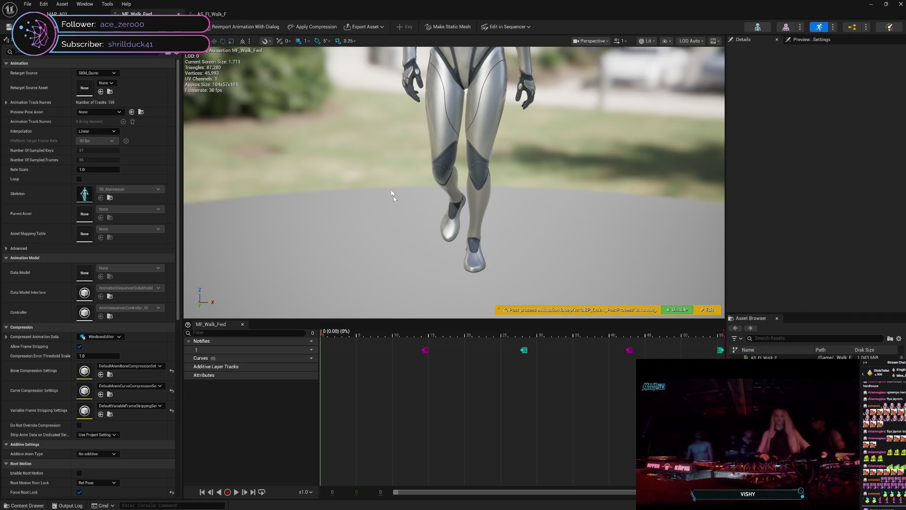
pyautogui.moveTo(324, 336)
pyautogui.mouseDown()
pyautogui.moveTo(399, 332)
pyautogui.moveTo(351, 330)
pyautogui.mouseUp()
pyautogui.moveTo(370, 330)
pyautogui.mouseDown()
pyautogui.moveTo(380, 330)
pyautogui.moveTo(339, 320)
pyautogui.moveTo(379, 320)
pyautogui.moveTo(330, 321)
pyautogui.moveTo(485, 318)
pyautogui.moveTo(592, 330)
pyautogui.moveTo(450, 338)
pyautogui.moveTo(721, 358)
pyautogui.moveTo(638, 358)
pyautogui.moveTo(608, 370)
pyautogui.moveTo(636, 372)
pyautogui.moveTo(264, 363)
pyautogui.mouseUp()
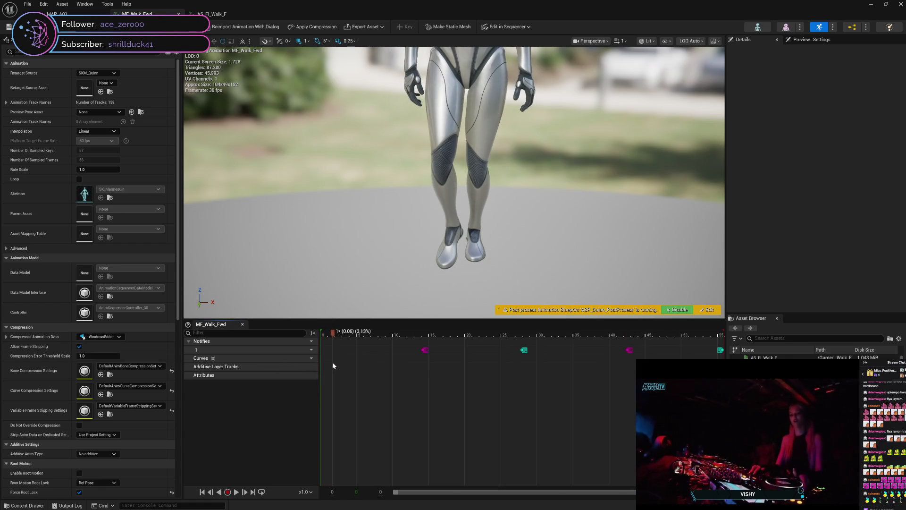
pyautogui.moveTo(333, 364); pyautogui.dragTo(330, 364)
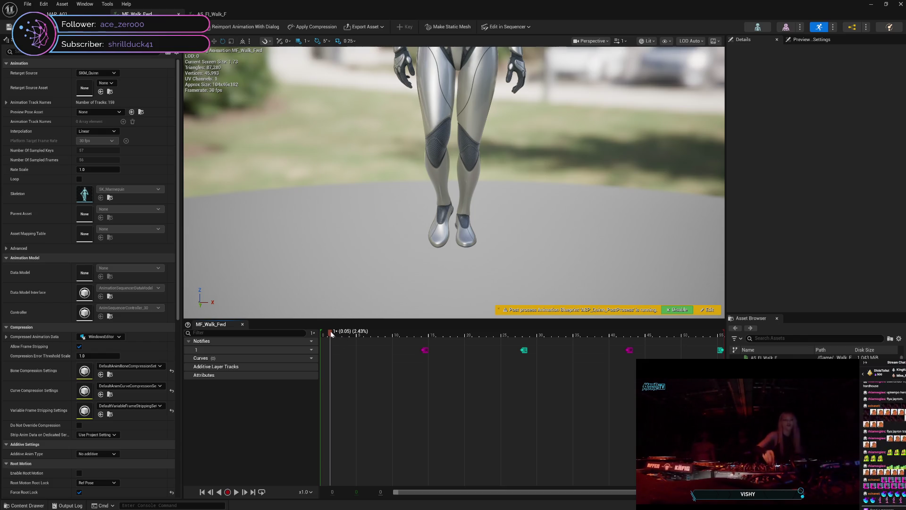
pyautogui.moveTo(336, 336)
pyautogui.mouseDown()
pyautogui.moveTo(352, 334)
pyautogui.moveTo(318, 336)
pyautogui.moveTo(328, 340)
pyautogui.mouseUp()
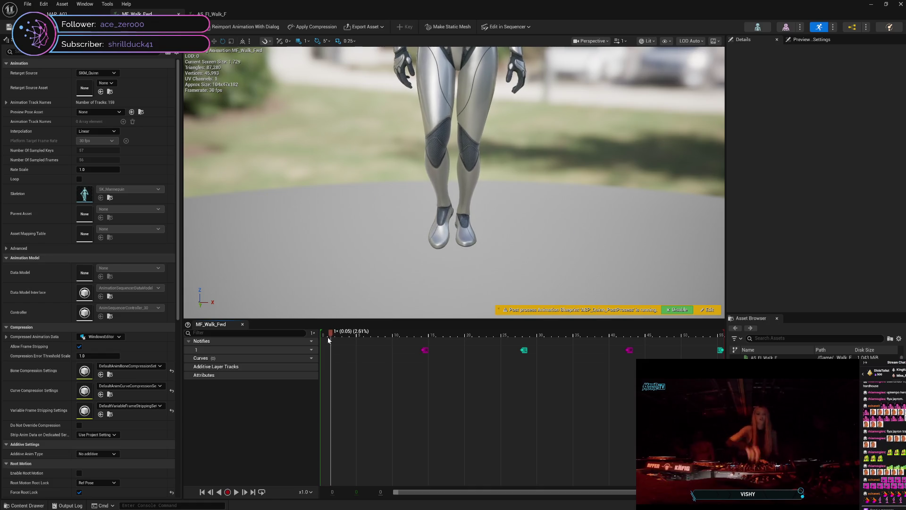
pyautogui.moveTo(334, 339)
pyautogui.mouseDown()
pyautogui.moveTo(417, 334)
pyautogui.moveTo(501, 346)
pyautogui.moveTo(461, 350)
pyautogui.moveTo(563, 338)
pyautogui.moveTo(679, 354)
pyautogui.mouseUp()
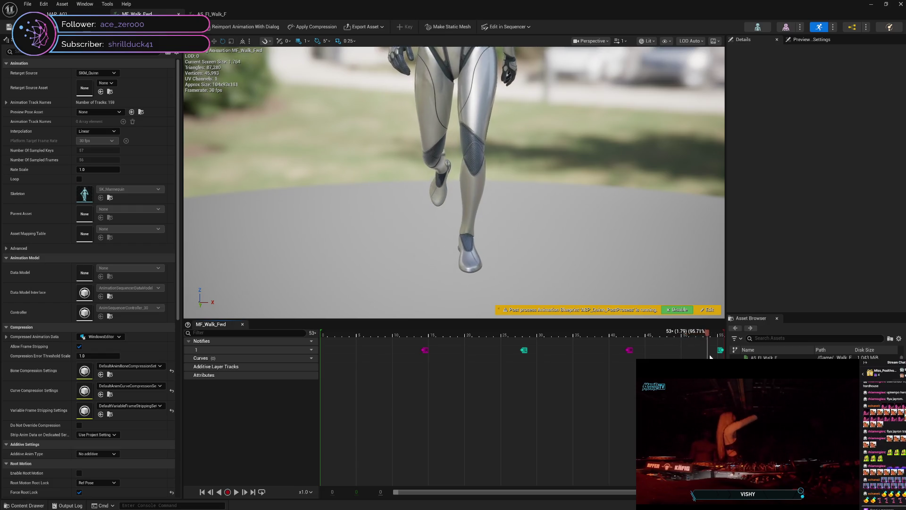
pyautogui.moveTo(710, 357)
pyautogui.mouseDown()
pyautogui.moveTo(660, 358)
pyautogui.moveTo(687, 357)
pyautogui.mouseUp()
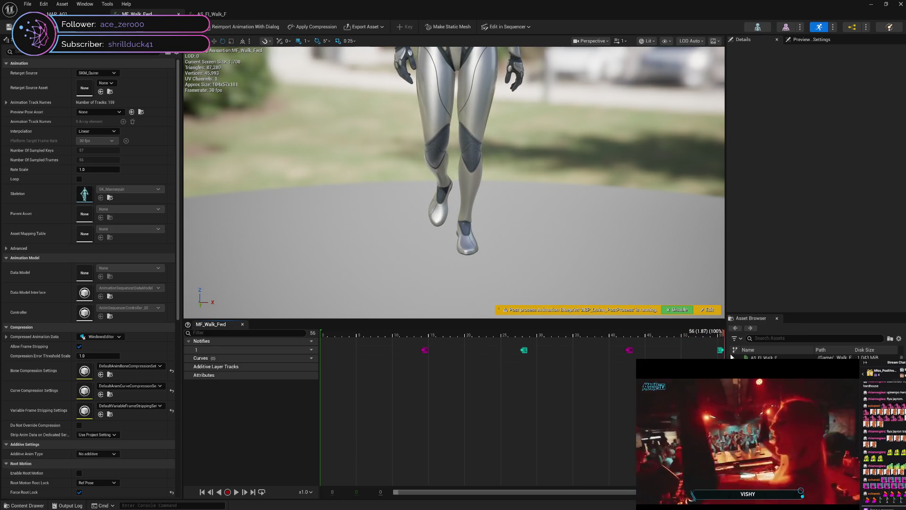
pyautogui.moveTo(706, 358)
pyautogui.mouseDown()
pyautogui.moveTo(348, 358)
pyautogui.moveTo(407, 359)
pyautogui.mouseUp()
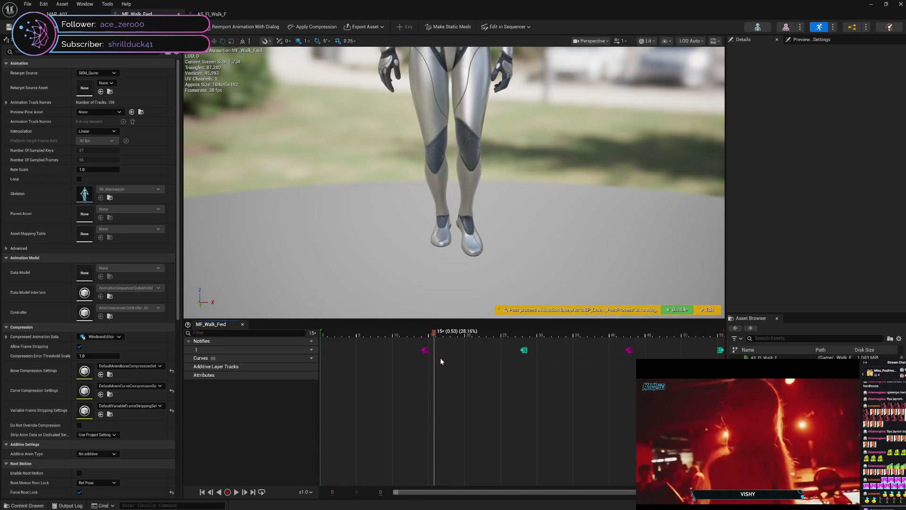
pyautogui.moveTo(513, 368)
pyautogui.mouseDown()
pyautogui.moveTo(585, 374)
pyautogui.moveTo(572, 371)
pyautogui.moveTo(590, 366)
pyautogui.moveTo(548, 371)
pyautogui.moveTo(582, 371)
pyautogui.moveTo(555, 369)
pyautogui.moveTo(575, 372)
pyautogui.mouseUp()
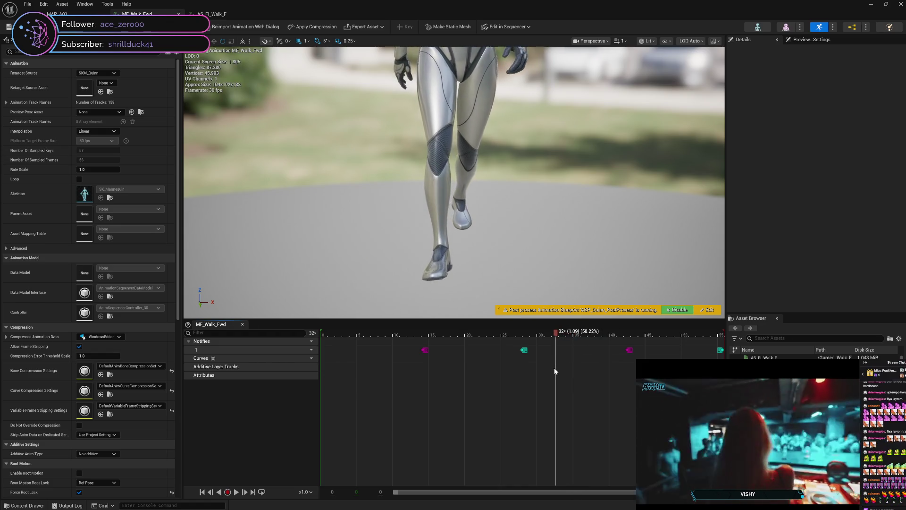
pyautogui.moveTo(560, 368)
pyautogui.mouseDown()
pyautogui.moveTo(627, 353)
pyautogui.moveTo(561, 357)
pyautogui.moveTo(572, 357)
pyautogui.mouseUp()
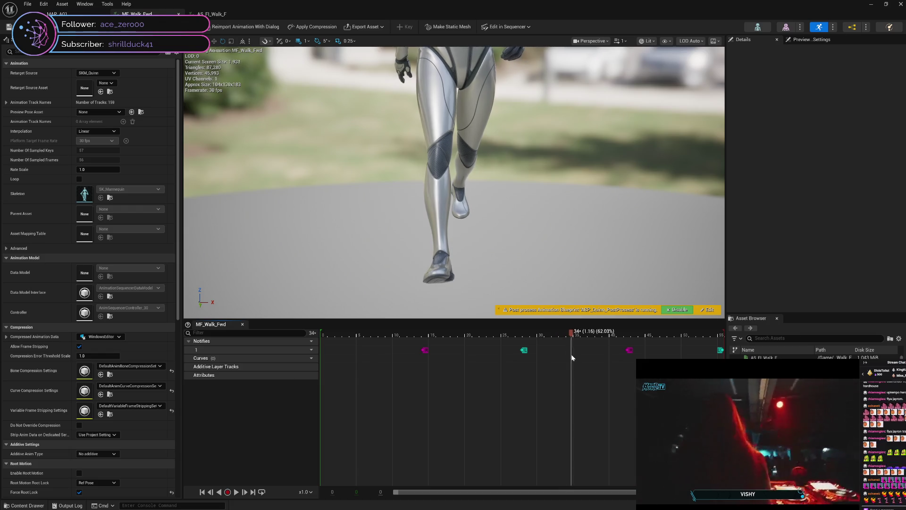
pyautogui.moveTo(562, 245)
pyautogui.mouseDown()
pyautogui.moveTo(563, 264)
pyautogui.moveTo(599, 257)
pyautogui.mouseUp()
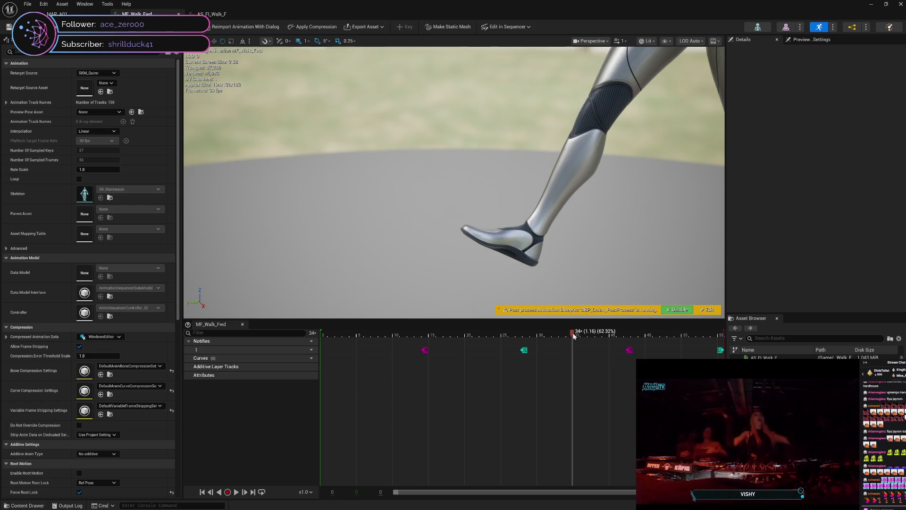
pyautogui.moveTo(572, 335)
pyautogui.mouseDown()
pyautogui.moveTo(644, 338)
pyautogui.moveTo(548, 334)
pyautogui.moveTo(641, 335)
pyautogui.moveTo(562, 335)
pyautogui.moveTo(729, 353)
pyautogui.moveTo(325, 361)
pyautogui.moveTo(600, 373)
pyautogui.moveTo(571, 380)
pyautogui.moveTo(703, 376)
pyautogui.mouseUp()
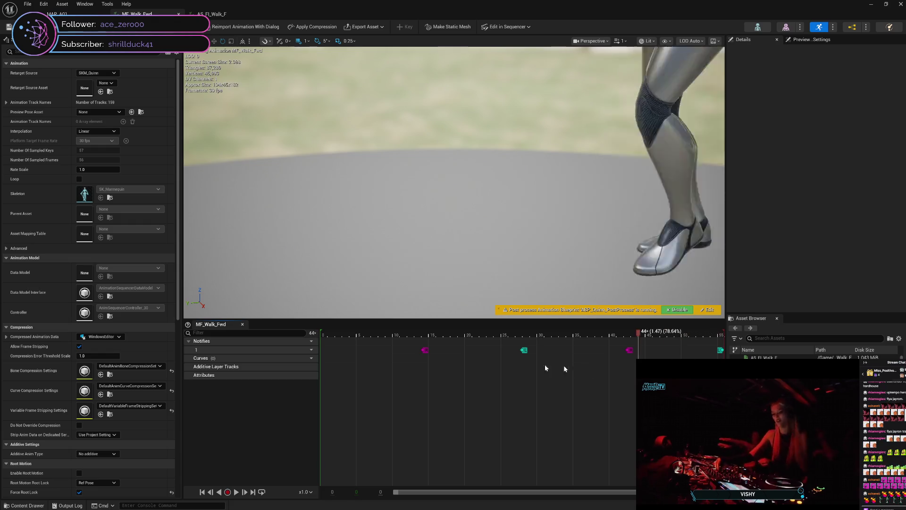
pyautogui.moveTo(544, 364)
pyautogui.mouseDown()
pyautogui.moveTo(319, 367)
pyautogui.moveTo(641, 373)
pyautogui.moveTo(632, 372)
pyautogui.mouseUp()
# Step: Back in MAP_A01, set foot_r_ik_ctrl's LX to -10 at frame 22
pyautogui.click(57, 14)
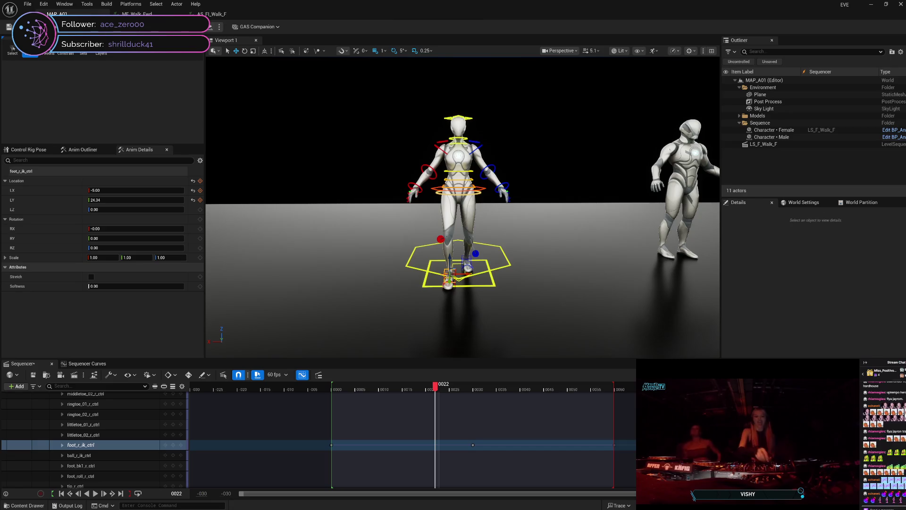
pyautogui.click(116, 190)
pyautogui.write('-10')
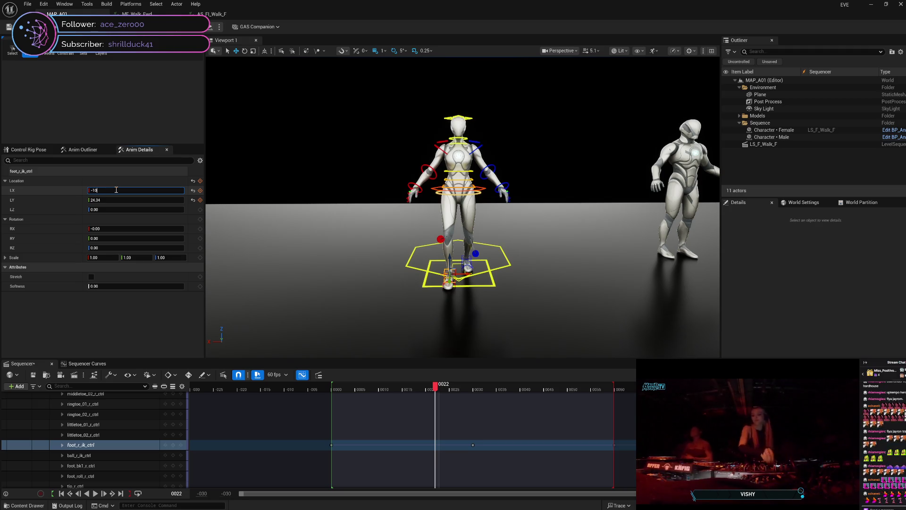
pyautogui.press('Return')
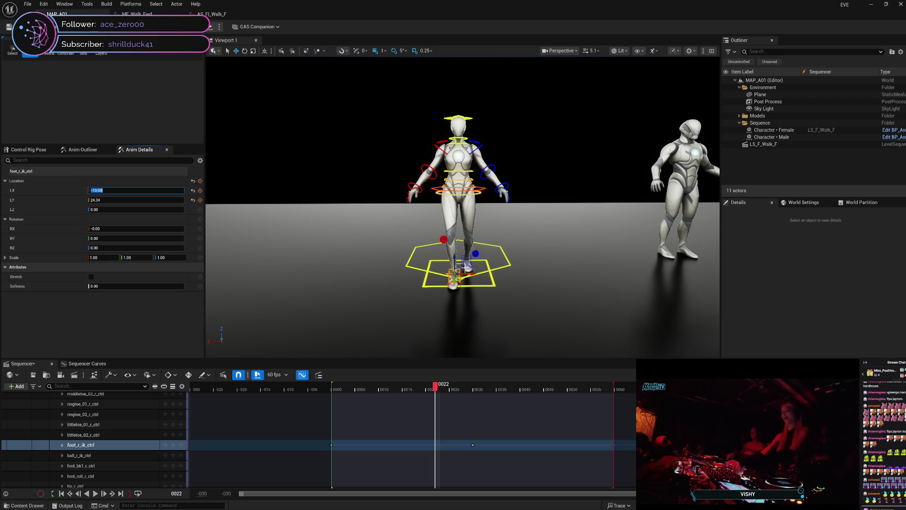
pyautogui.click(466, 260)
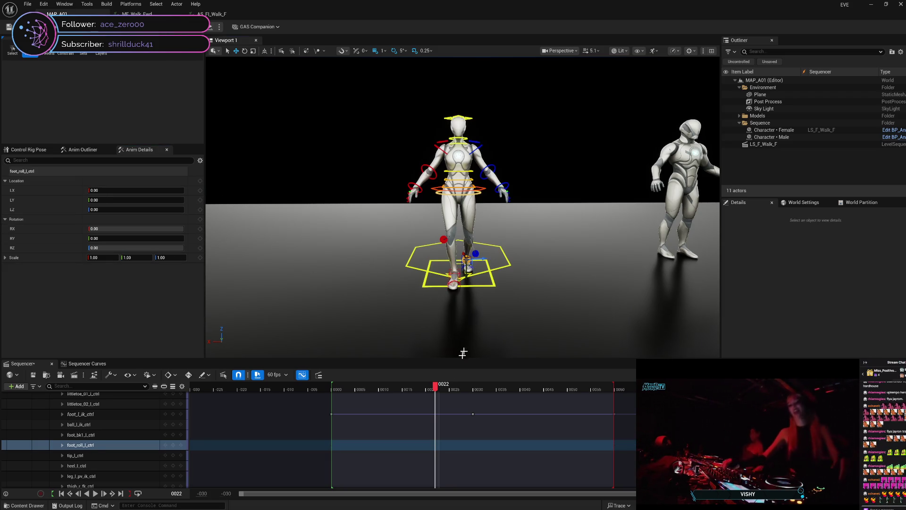
pyautogui.moveTo(435, 386); pyautogui.dragTo(405, 388)
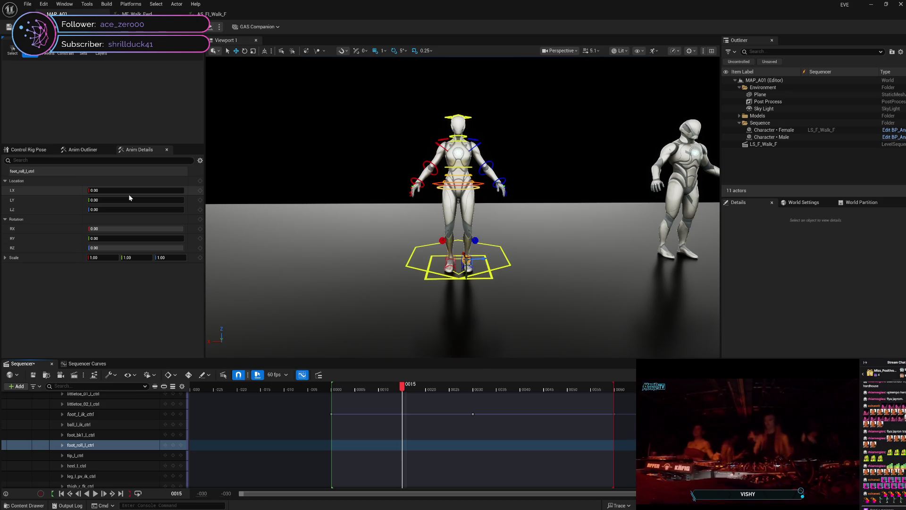
pyautogui.moveTo(402, 388)
pyautogui.mouseDown()
pyautogui.moveTo(515, 388)
pyautogui.moveTo(403, 388)
pyautogui.mouseUp()
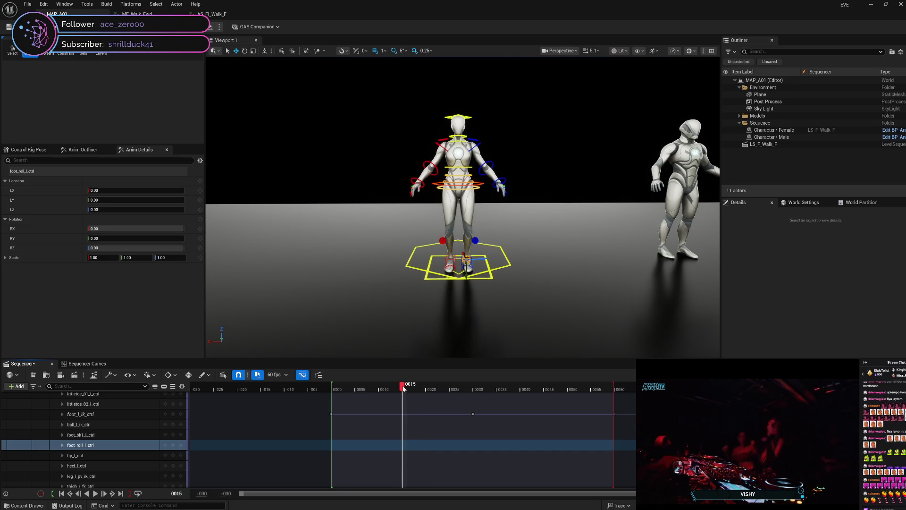
pyautogui.click(446, 258)
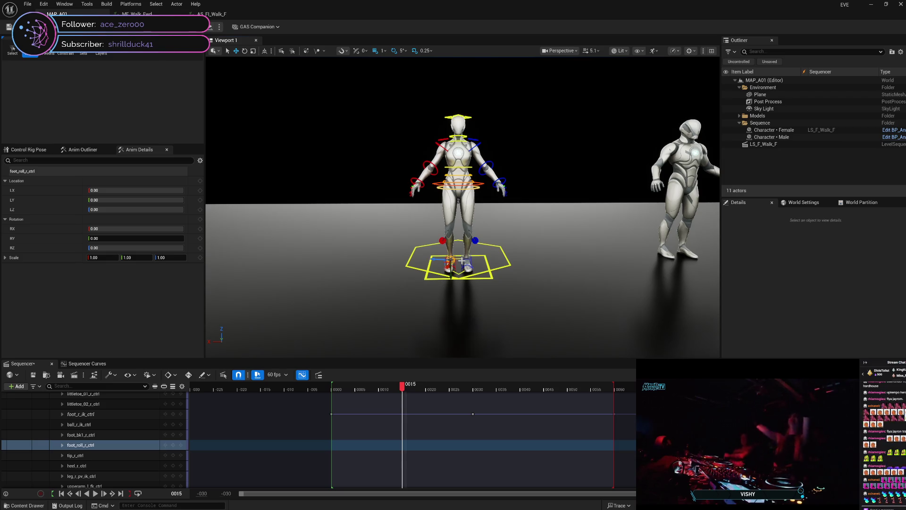
pyautogui.click(462, 260)
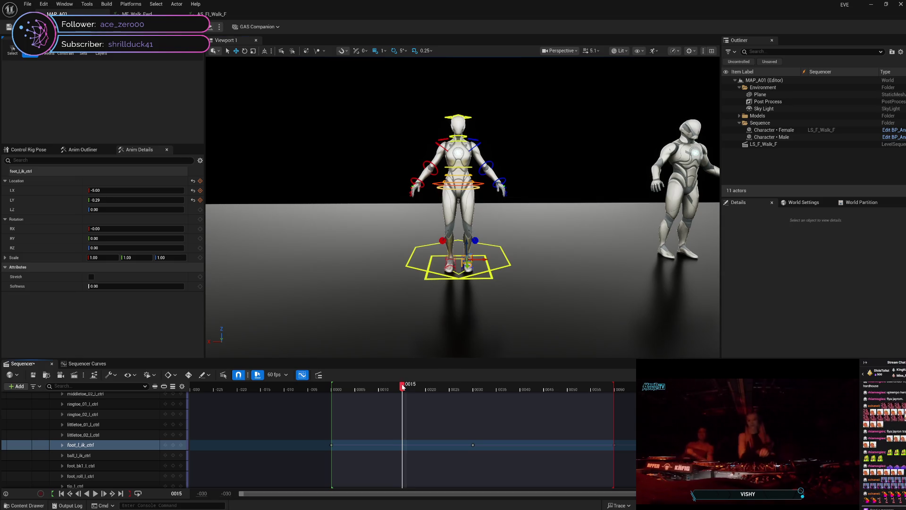
pyautogui.press('Left')
pyautogui.press('Left')
pyautogui.press('Left')
pyautogui.press('Left')
pyautogui.press('Left')
pyautogui.press('Left')
pyautogui.press('Left')
pyautogui.press('Right')
pyautogui.press('Right')
pyautogui.press('Right')
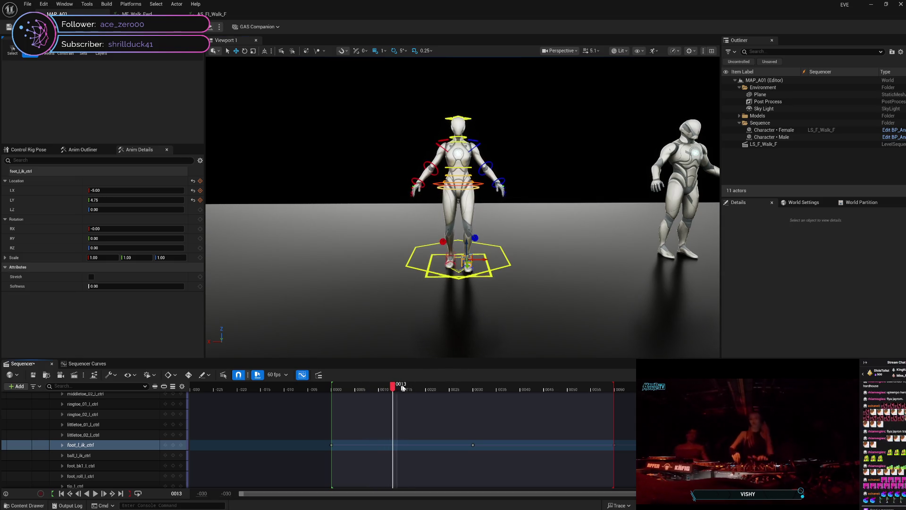
pyautogui.click(402, 387)
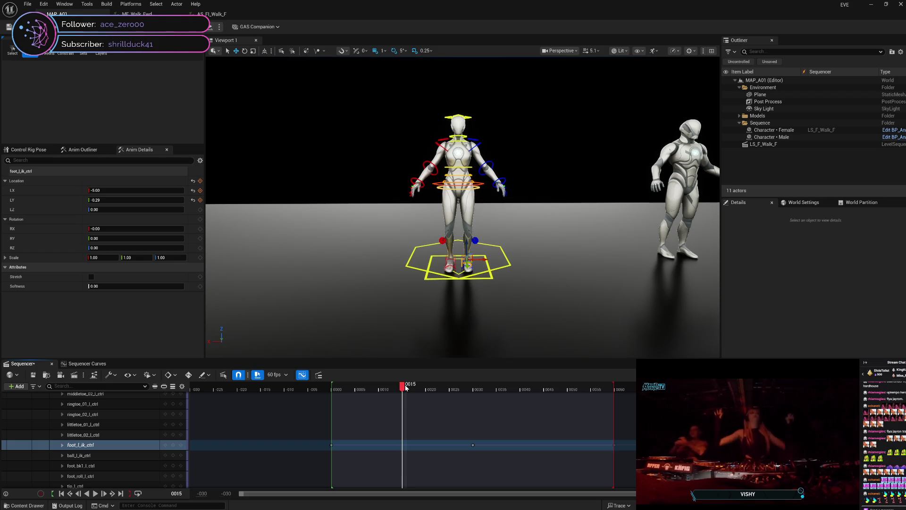